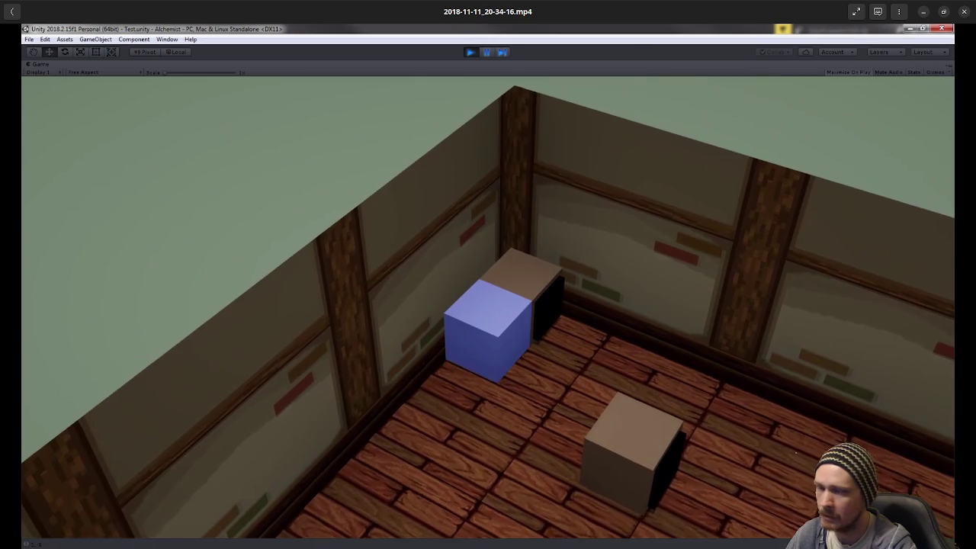
# Step: Skip ahead to the cauldrons-and-potions clip 2018-11-07_15-52-38.mp4, then close the video
pyautogui.moveTo(673, 407)
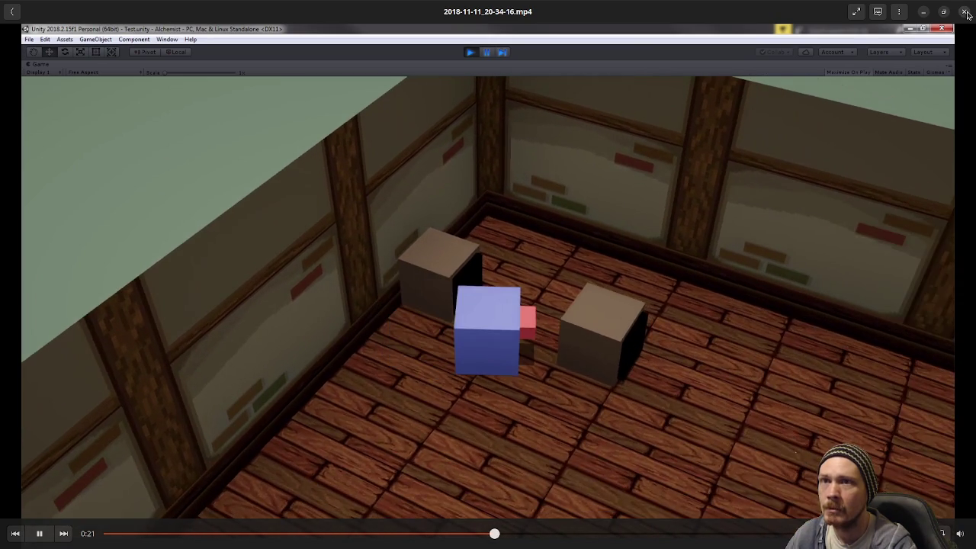
pyautogui.click(963, 11)
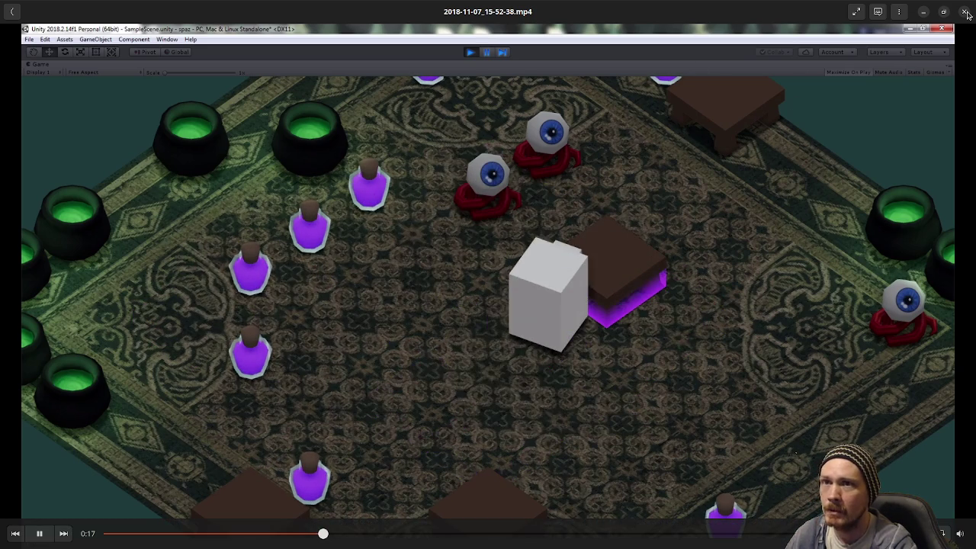
pyautogui.click(963, 11)
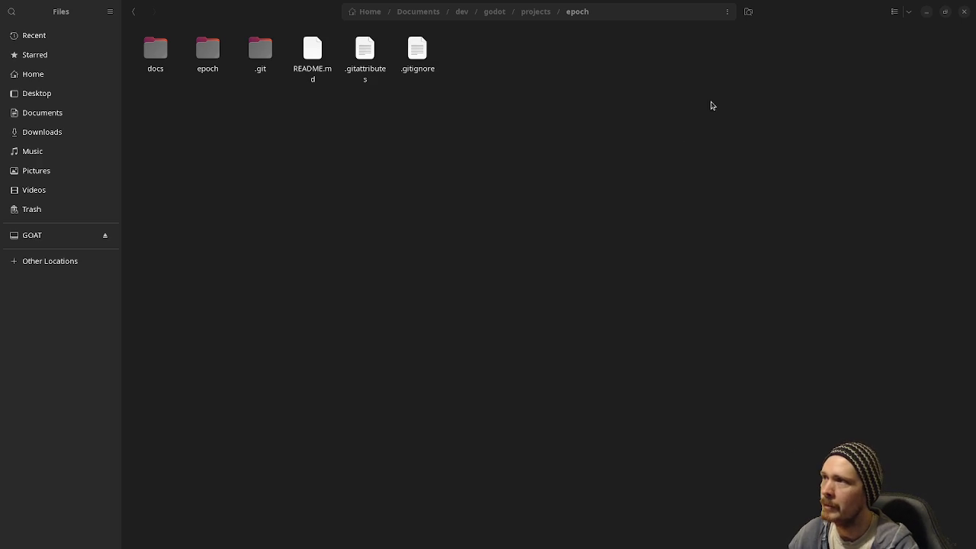
# Step: Minimize the Files window to reveal the Godot editor with dashboard_ui.tscn
pyautogui.click(925, 16)
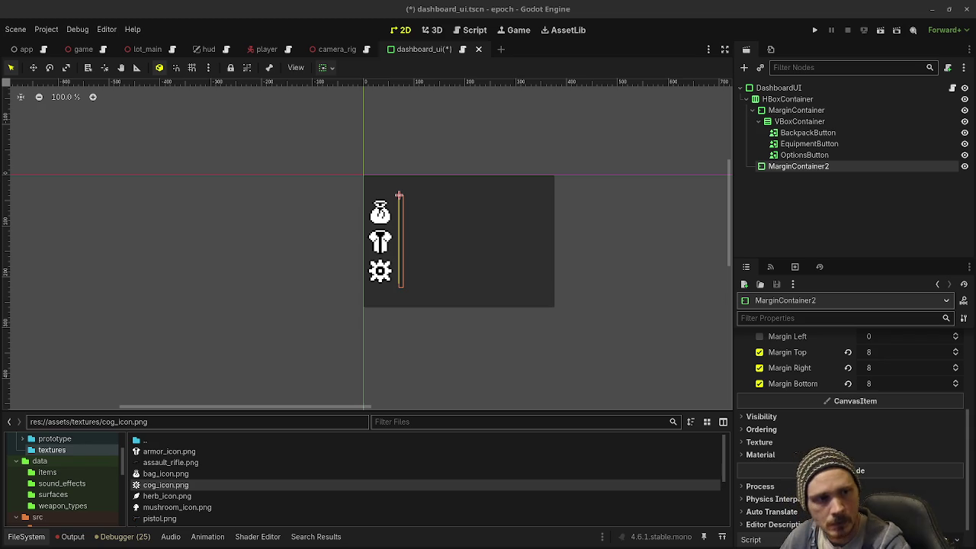
# Step: Create a BackpackUI child under MarginContainer2, save dashboard_ui.tscn, and reselect MarginContainer2
pyautogui.hotkey('ctrl', 'a')
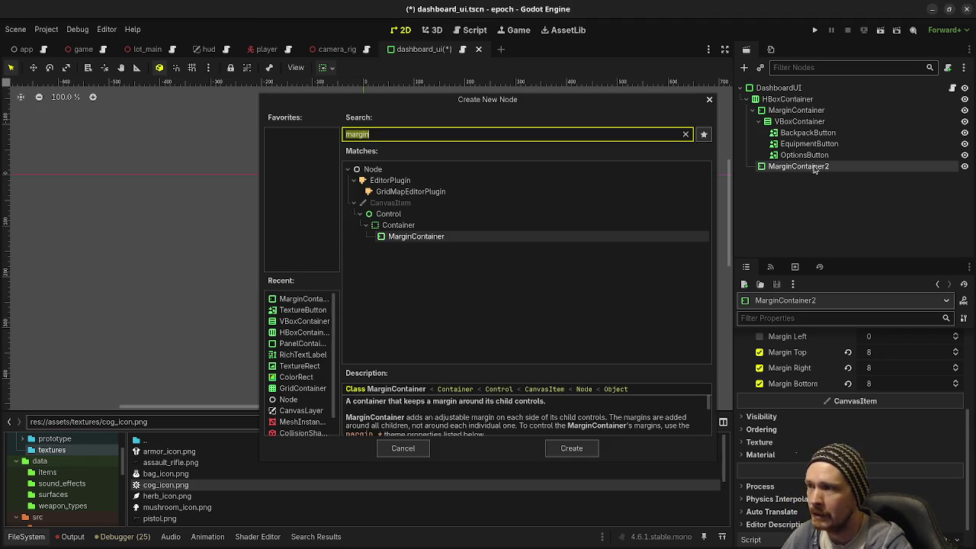
pyautogui.write('backpack')
pyautogui.press('Return')
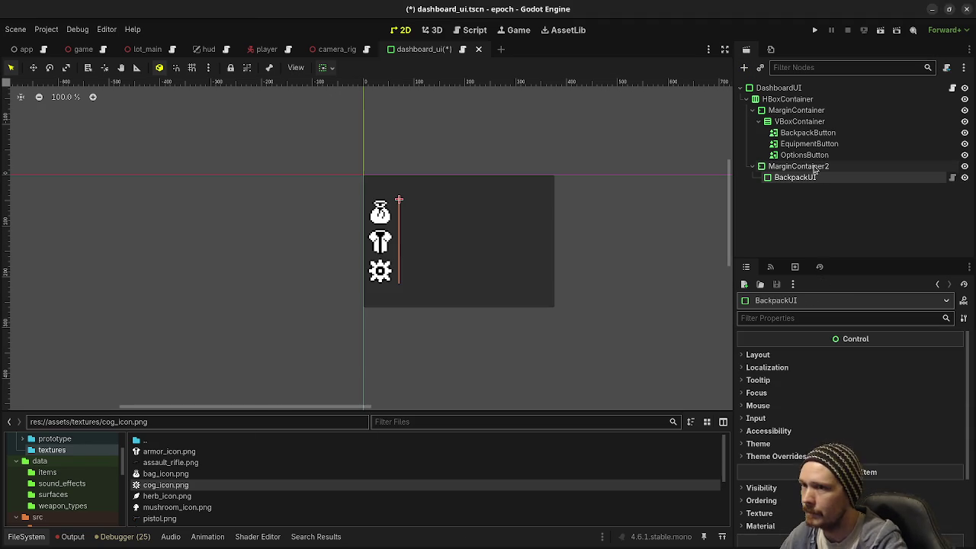
pyautogui.hotkey('ctrl', 's')
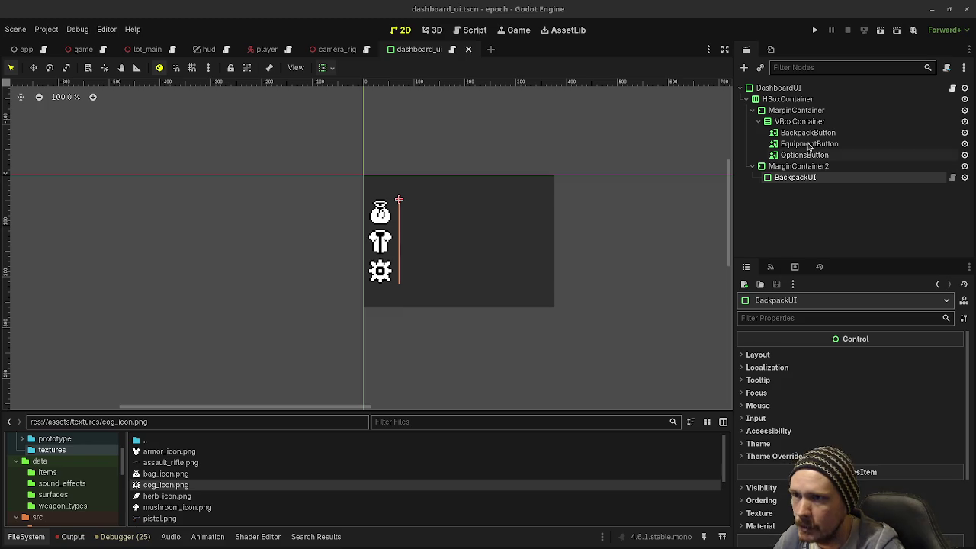
pyautogui.click(798, 166)
# Step: Open dashboard_ui.gd from the DashboardUI root node's script icon
pyautogui.scroll(5, 842, 390)
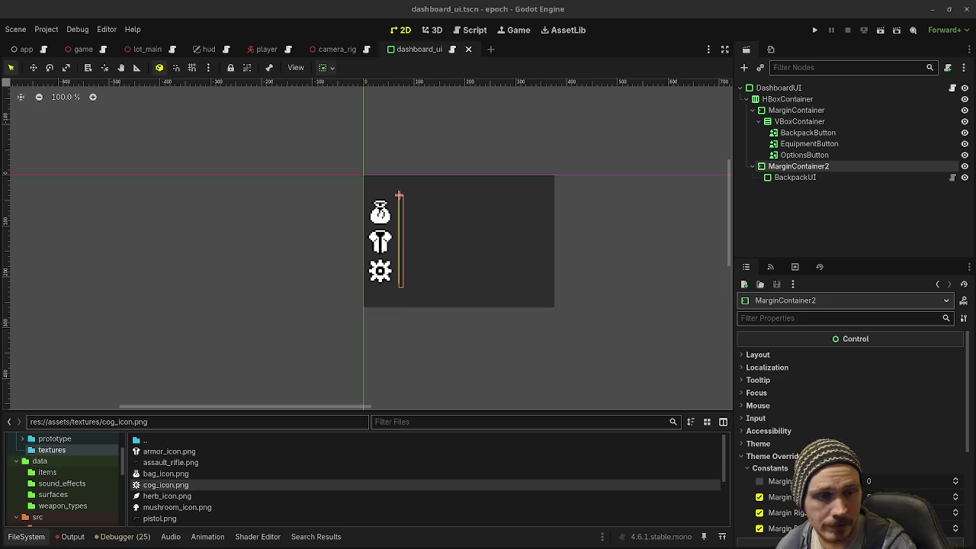
pyautogui.click(952, 88)
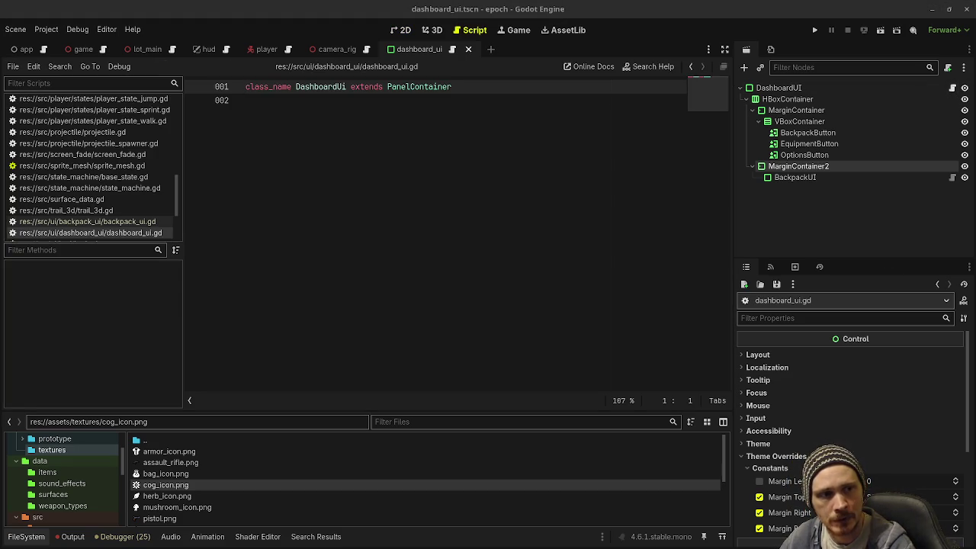
# Step: Replace the one-line script with the pasted dashboard script and save
pyautogui.hotkey('ctrl', 'a')
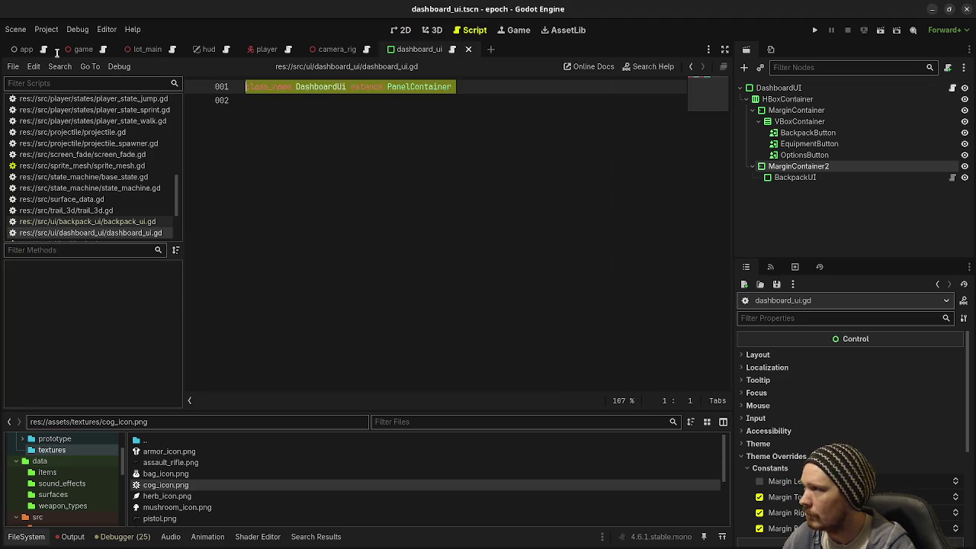
pyautogui.hotkey('ctrl', 'v')
pyautogui.hotkey('ctrl', 's')
pyautogui.scroll(5, 403, 245)
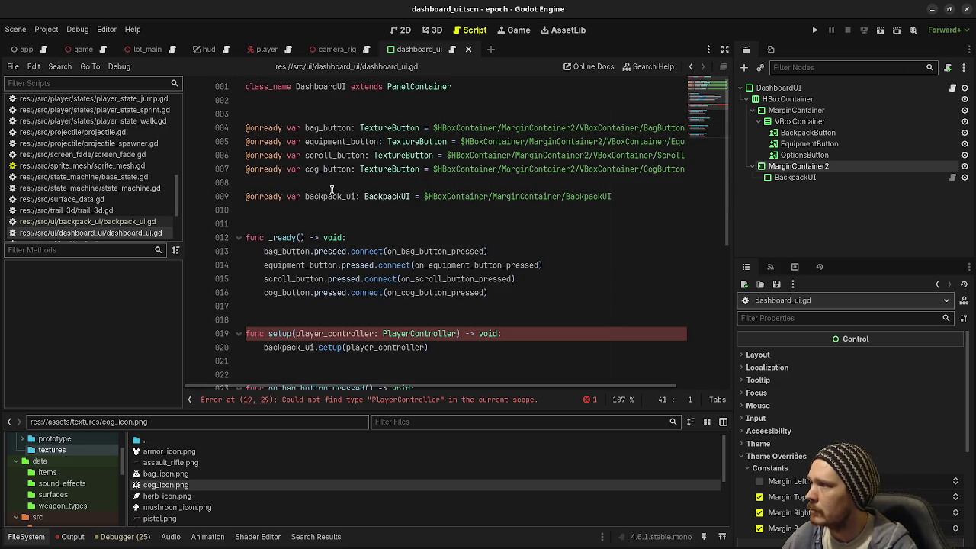
# Step: Change setup's parameter to player of type Player and save
pyautogui.moveTo(410, 333); pyautogui.dragTo(457, 333)
pyautogui.press('BackSpace')
pyautogui.moveTo(324, 333)
pyautogui.mouseDown()
pyautogui.moveTo(375, 333)
pyautogui.moveTo(369, 348)
pyautogui.moveTo(427, 347)
pyautogui.mouseUp()
pyautogui.press('BackSpace')
pyautogui.press('BackSpace')
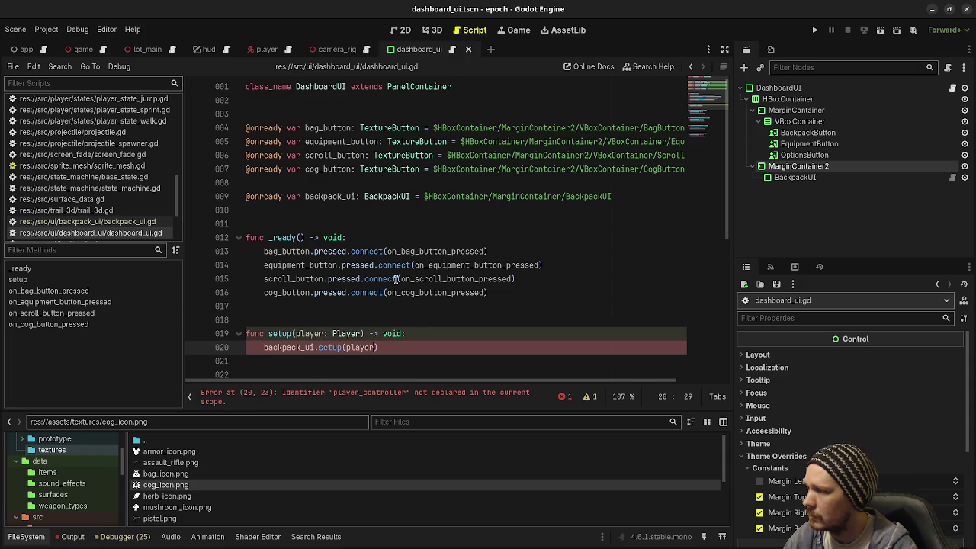
pyautogui.scroll(-6, 397, 282)
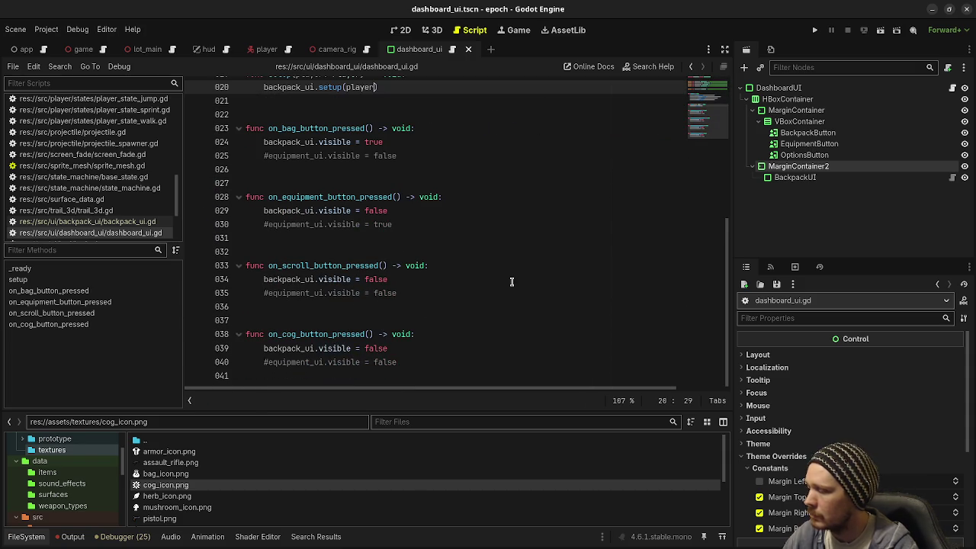
pyautogui.hotkey('ctrl', 's')
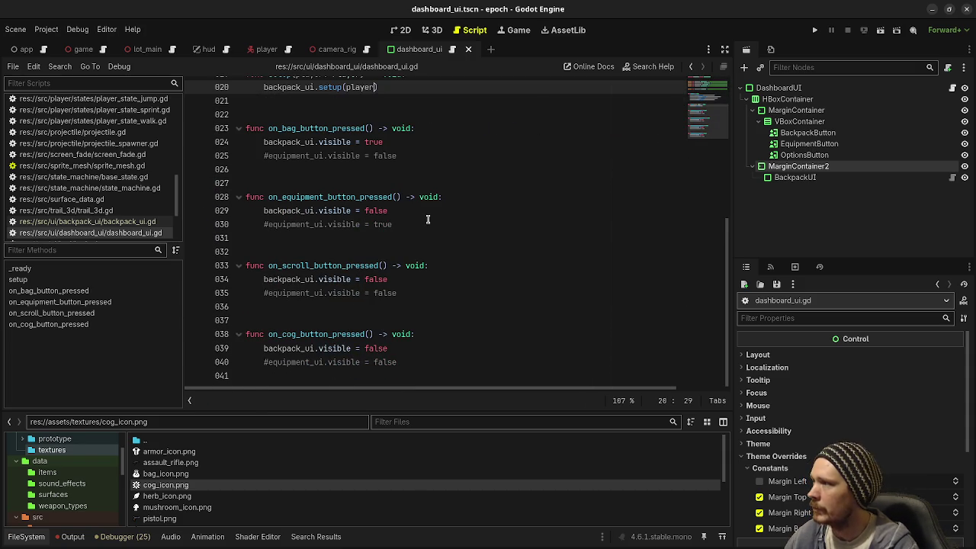
# Step: Rename the BagButton node path to BackpackButton
pyautogui.scroll(1, 427, 219)
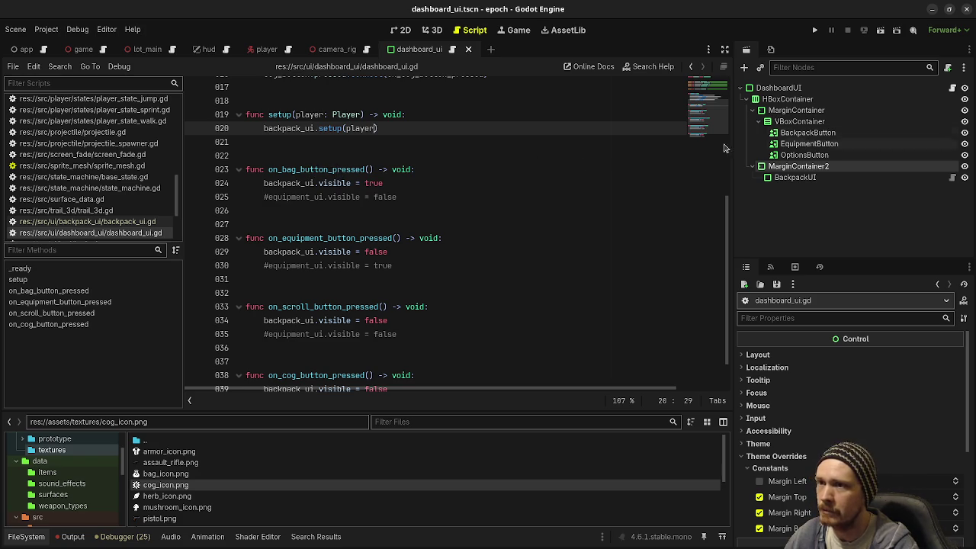
pyautogui.scroll(5, 698, 135)
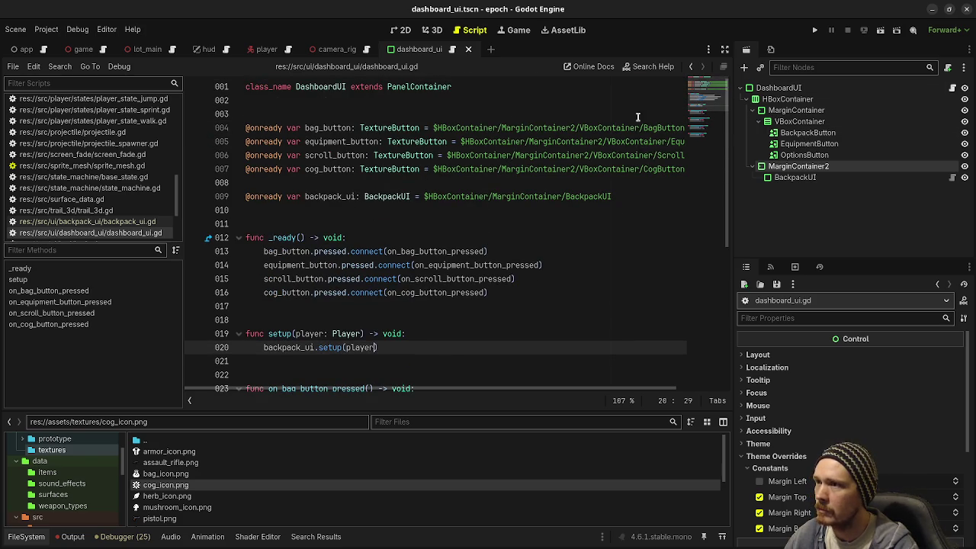
pyautogui.click(648, 128)
pyautogui.press('Delete')
pyautogui.press('Delete')
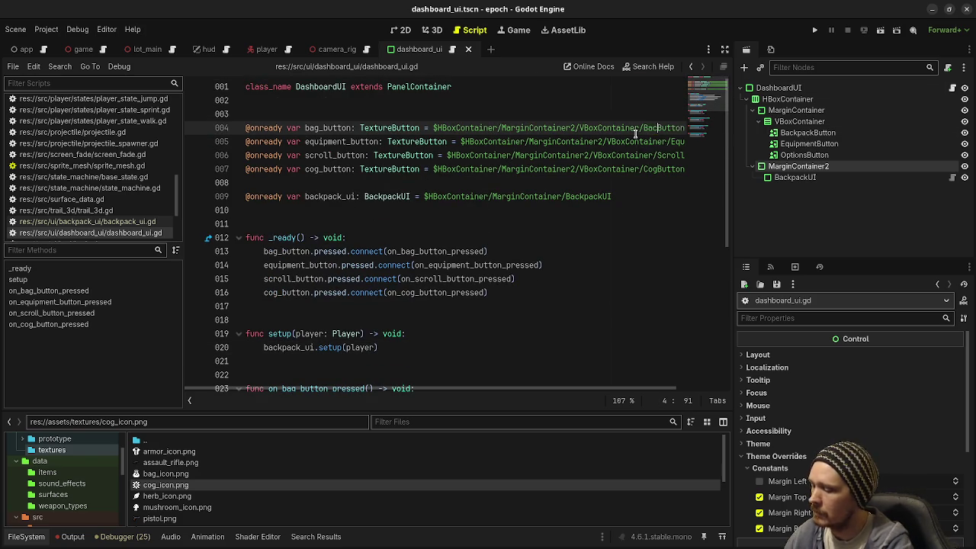
pyautogui.write('ackpack')
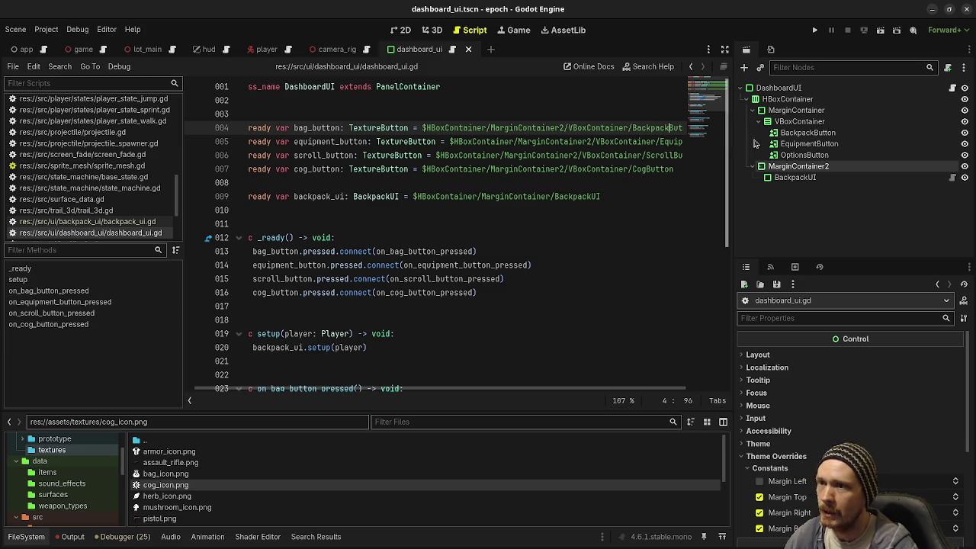
# Step: Comment out the scroll_button line and change the CogButton path to OptionsButton
pyautogui.click(254, 155)
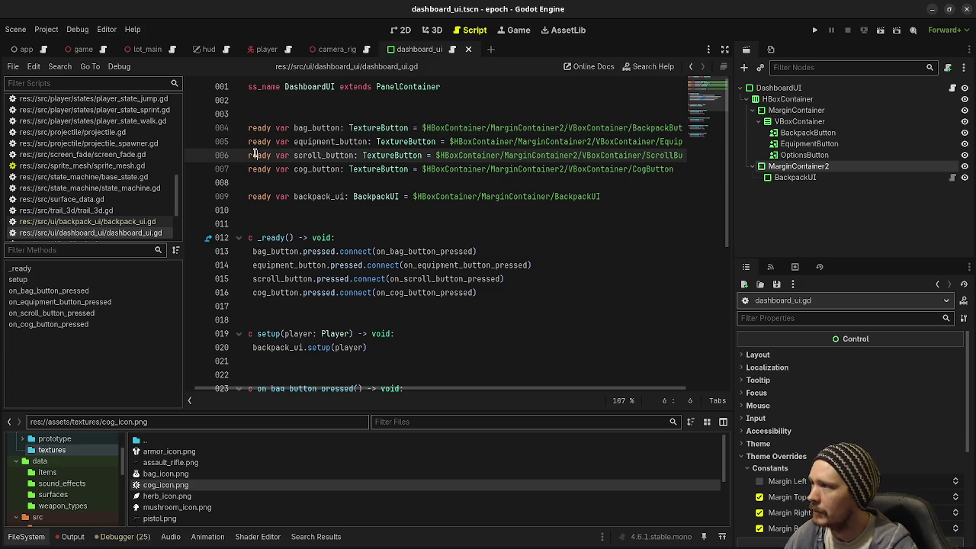
pyautogui.press('Home')
pyautogui.write('#')
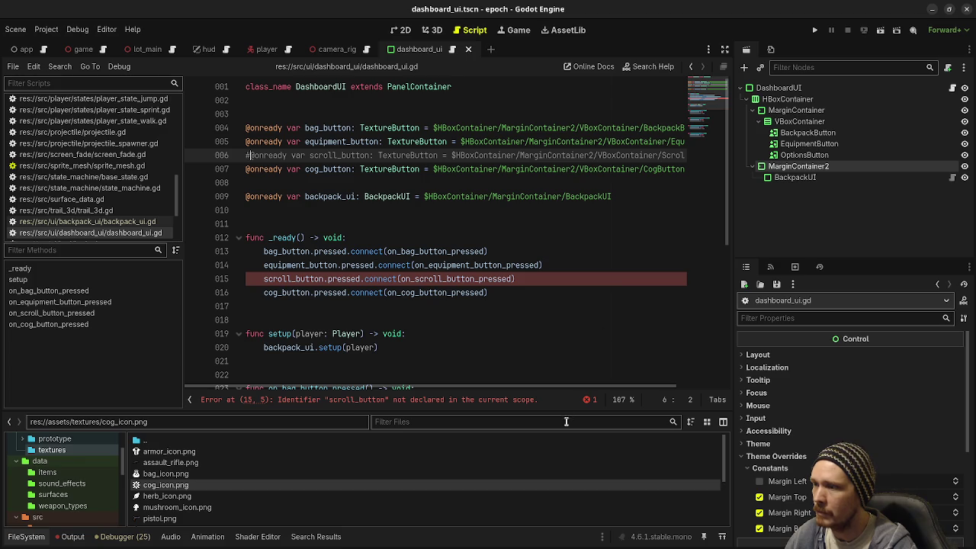
pyautogui.moveTo(564, 387); pyautogui.dragTo(610, 387)
pyautogui.click(603, 169)
pyautogui.press('BackSpace')
pyautogui.press('BackSpace')
pyautogui.press('BackSpace')
pyautogui.write('Option')
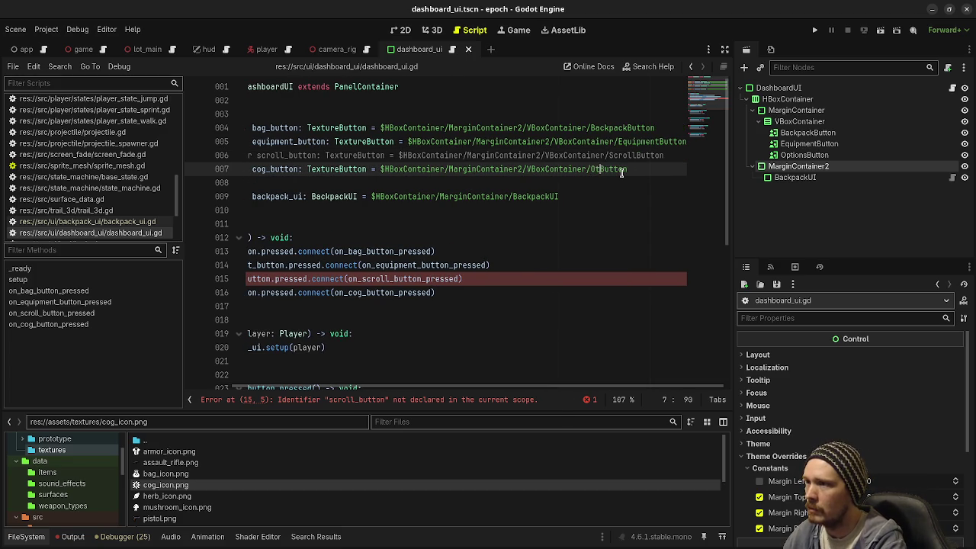
pyautogui.write('s')
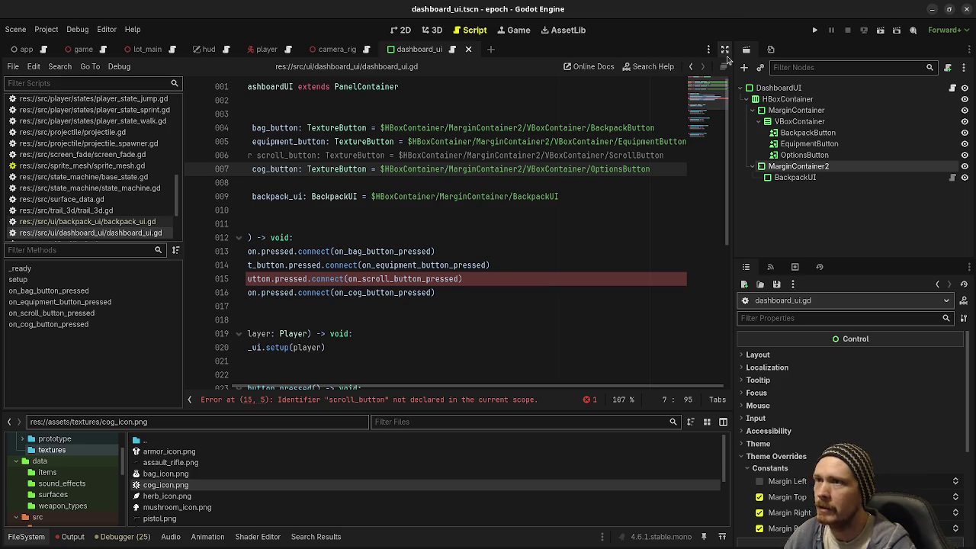
pyautogui.hscroll(-3, 441, 389)
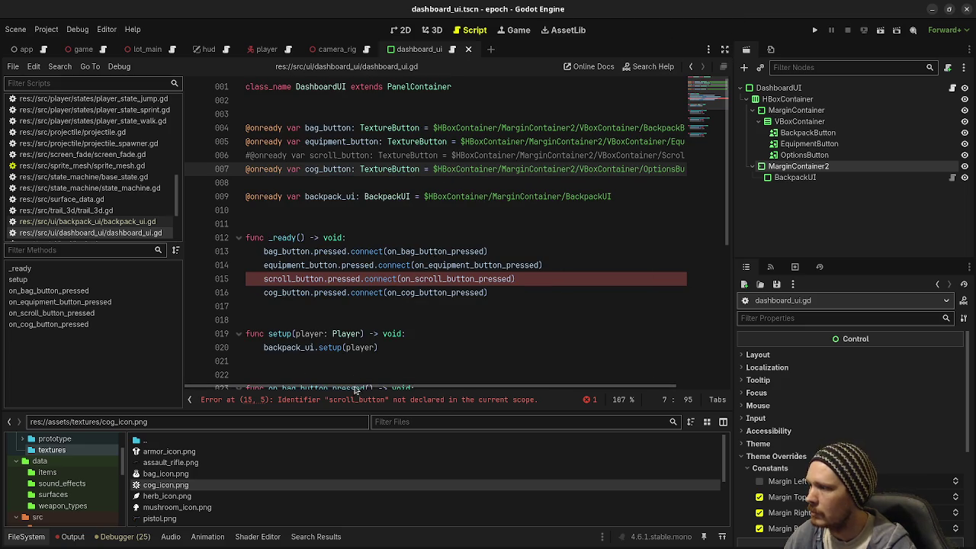
# Step: Replace the old declarations with dragged-in BackpackButton, EquipmentButton, OptionsButton and BackpackUI references
pyautogui.moveTo(632, 197); pyautogui.dragTo(214, 133)
pyautogui.press('BackSpace')
pyautogui.moveTo(807, 133)
pyautogui.mouseDown()
pyautogui.moveTo(313, 142)
pyautogui.moveTo(313, 128)
pyautogui.moveTo(810, 145)
pyautogui.moveTo(464, 144)
pyautogui.mouseUp()
pyautogui.moveTo(804, 154)
pyautogui.mouseDown()
pyautogui.moveTo(557, 141)
pyautogui.moveTo(435, 156)
pyautogui.mouseUp()
pyautogui.moveTo(796, 177); pyautogui.dragTo(437, 171)
pyautogui.click(263, 168)
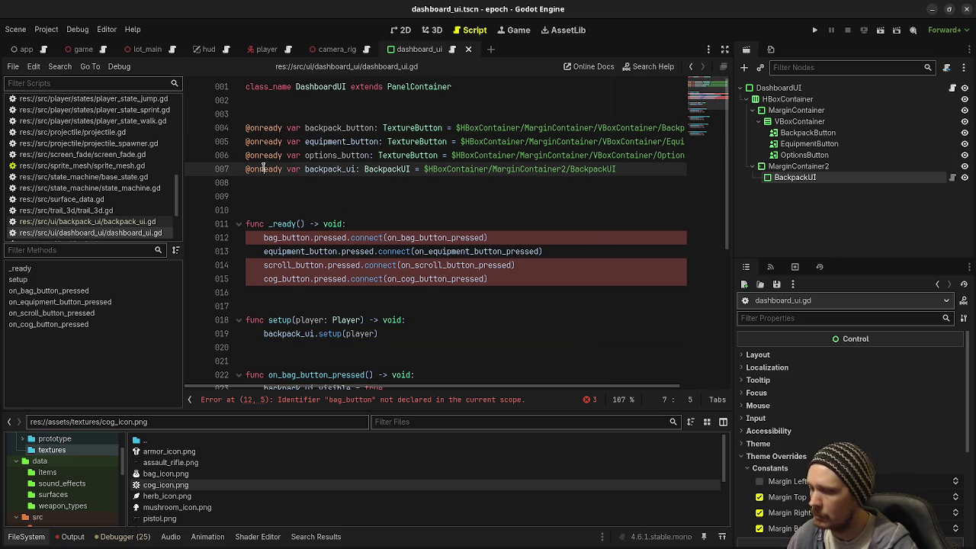
# Step: Add a blank line above backpack_ui and connect backpack_button to on_backpack_button_pressed
pyautogui.press('Return')
pyautogui.press('Down')
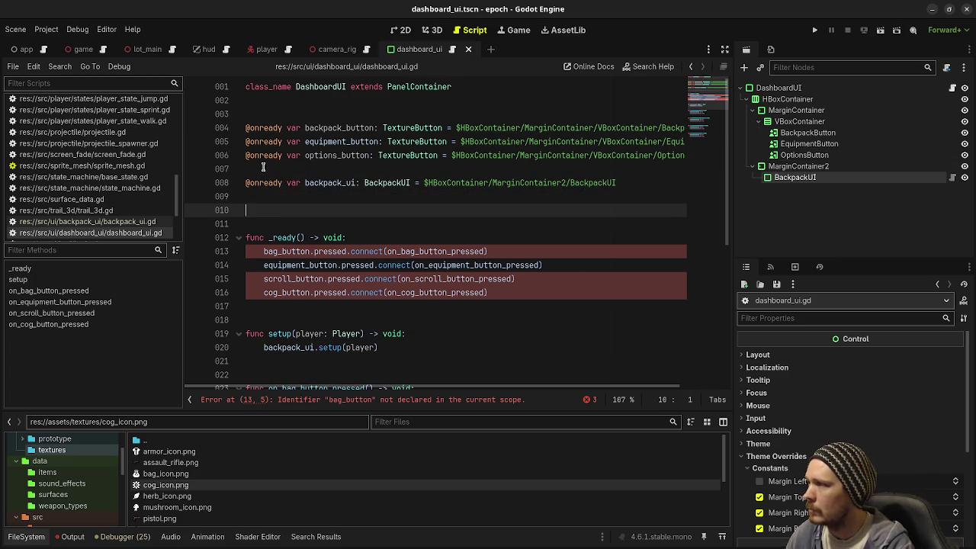
pyautogui.hotkey('ctrl', 's')
pyautogui.doubleClick(344, 126)
pyautogui.hotkey('ctrl', 'c')
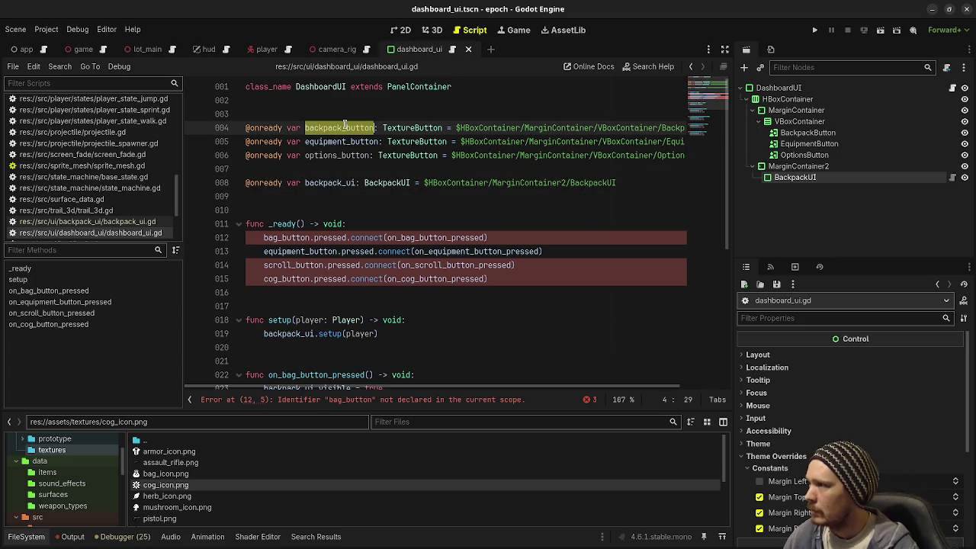
pyautogui.doubleClick(308, 238)
pyautogui.hotkey('ctrl', 'v')
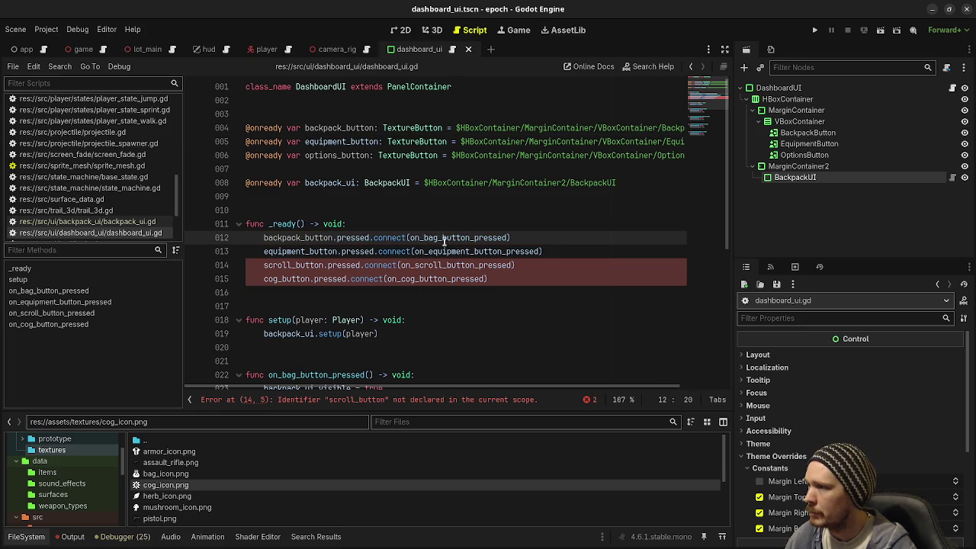
pyautogui.moveTo(441, 237); pyautogui.dragTo(423, 238)
pyautogui.write('bac')
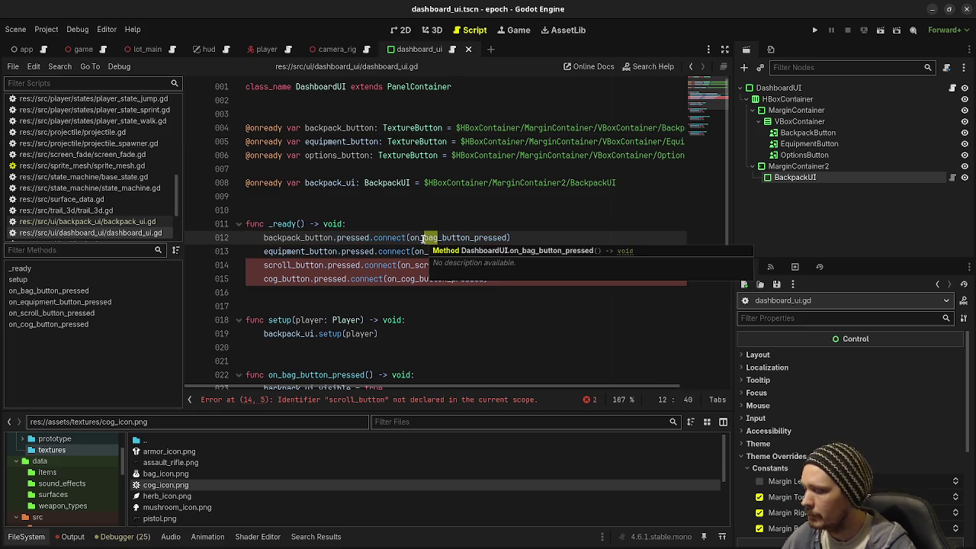
pyautogui.write('kpack')
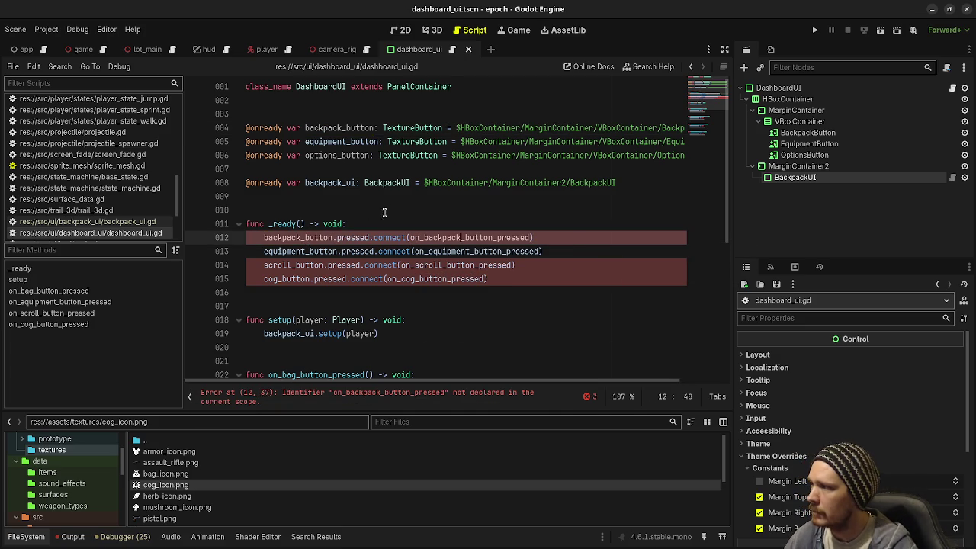
# Step: Remove the scroll_button connection and connect equipment_button and options_button to their handlers
pyautogui.moveTo(546, 265); pyautogui.dragTo(572, 251)
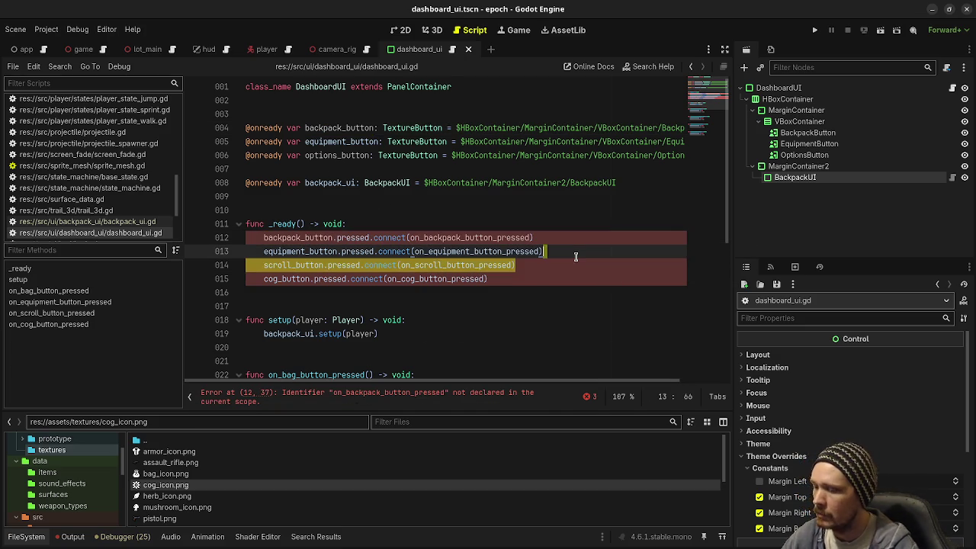
pyautogui.press('BackSpace')
pyautogui.doubleClick(356, 141)
pyautogui.hotkey('ctrl', 'c')
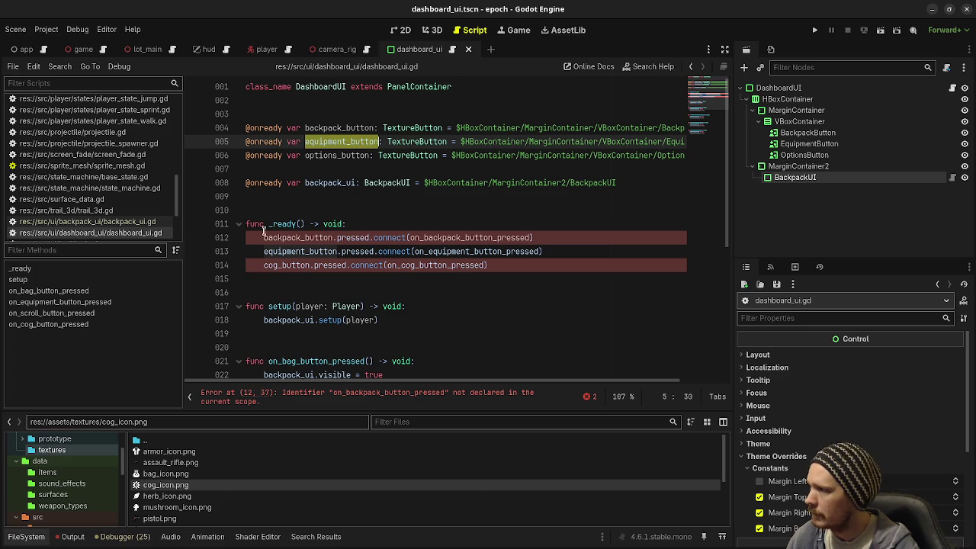
pyautogui.click(289, 256)
pyautogui.doubleClick(295, 252)
pyautogui.hotkey('ctrl', 'v')
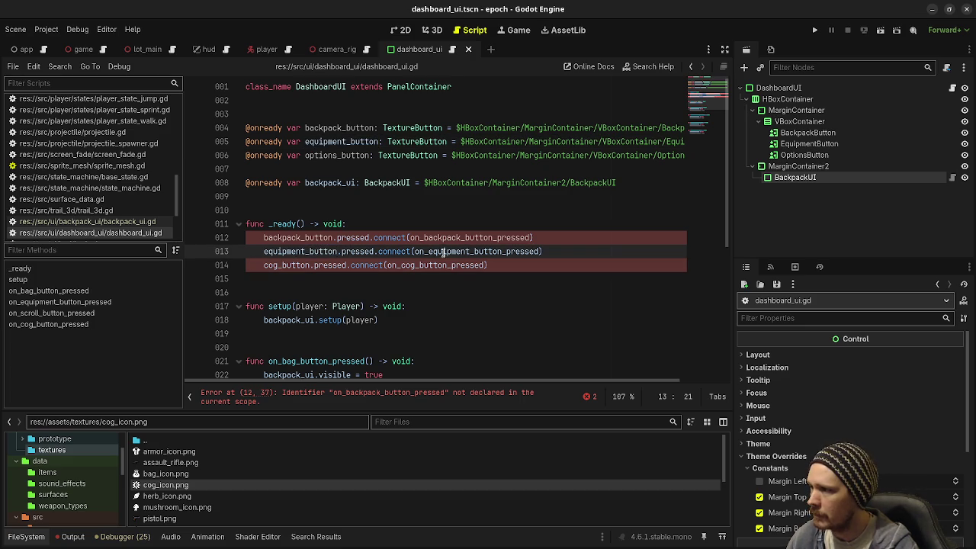
pyautogui.doubleClick(326, 154)
pyautogui.hotkey('ctrl', 'c')
pyautogui.doubleClick(286, 264)
pyautogui.hotkey('ctrl', 'v')
pyautogui.moveTo(419, 264); pyautogui.dragTo(464, 265)
pyautogui.hotkey('ctrl', 'v')
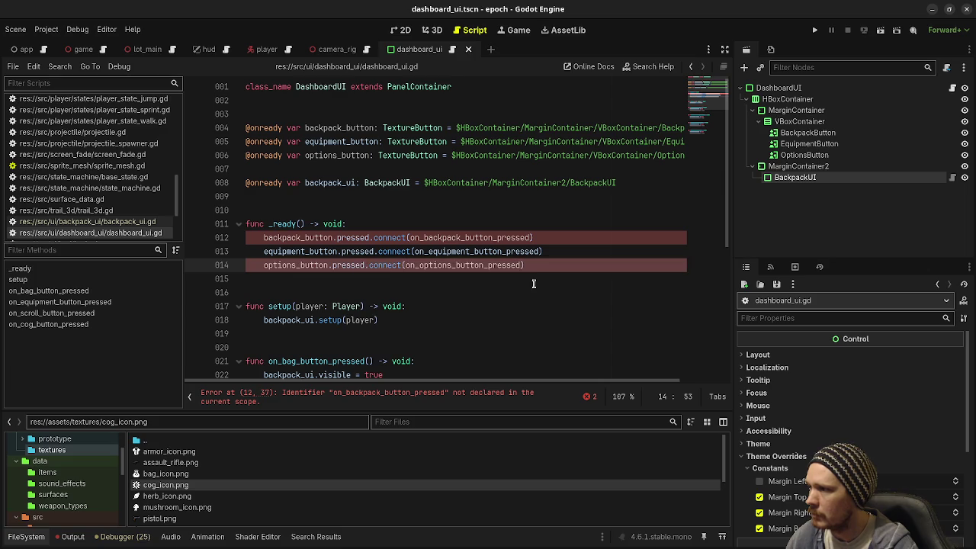
# Step: Delete on_scroll_button_pressed, rename handlers to options_button_pressed and on_backpack_button_pressed, and save
pyautogui.scroll(-4, 304, 293)
pyautogui.scroll(-2, 308, 348)
pyautogui.moveTo(404, 320)
pyautogui.mouseDown()
pyautogui.moveTo(242, 281)
pyautogui.moveTo(329, 286)
pyautogui.mouseUp()
pyautogui.press('BackSpace')
pyautogui.press('BackSpace')
pyautogui.press('BackSpace')
pyautogui.write('options_button_pressed() -> void:')
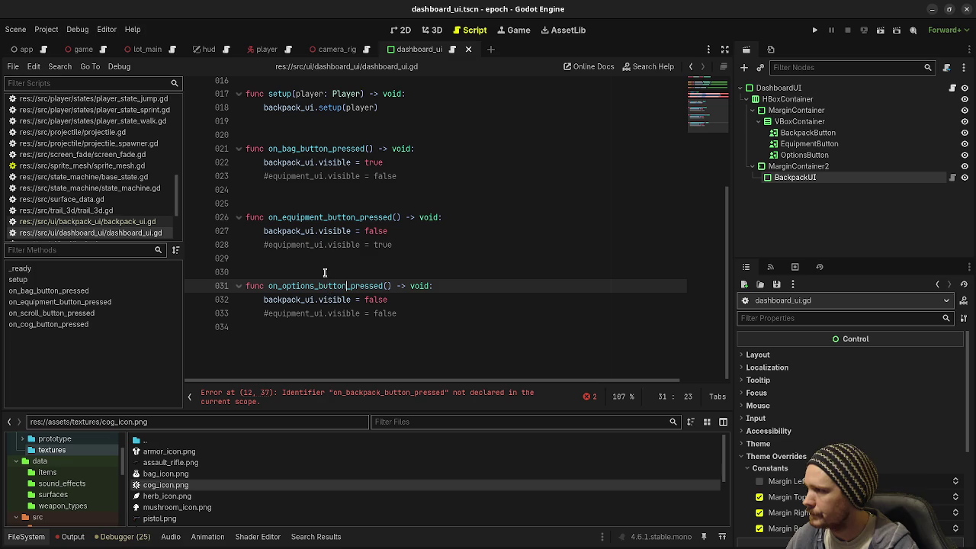
pyautogui.click(290, 149)
pyautogui.moveTo(291, 151); pyautogui.dragTo(295, 151)
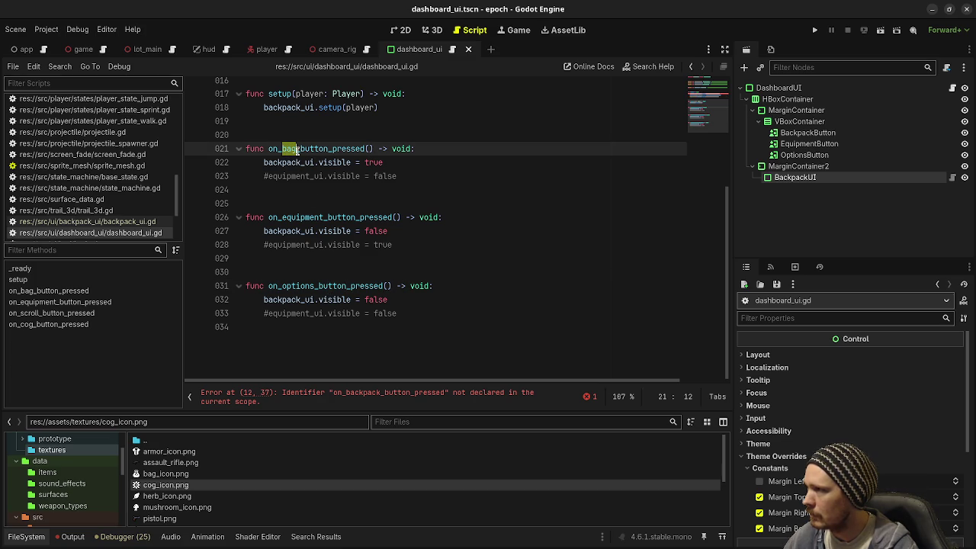
pyautogui.write('back')
pyautogui.write('pack')
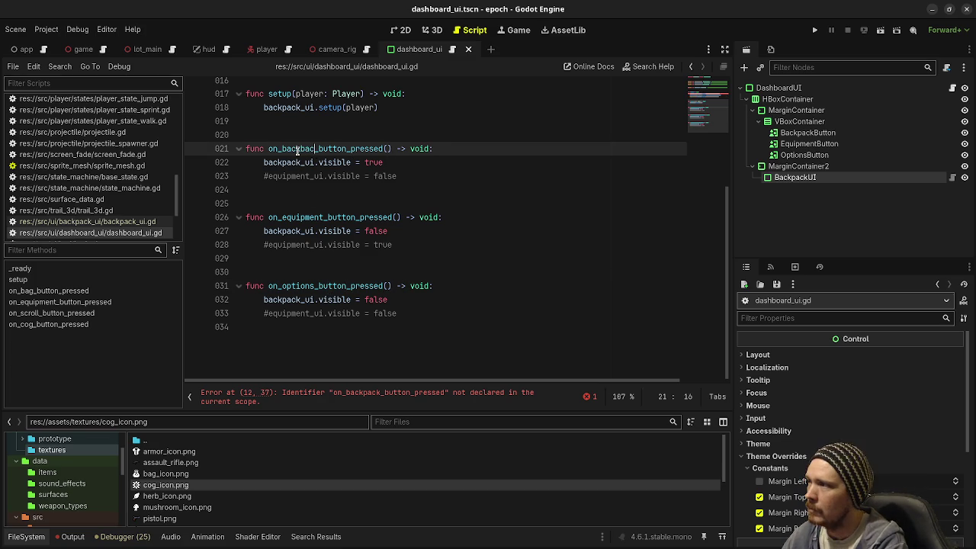
pyautogui.scroll(2, 297, 150)
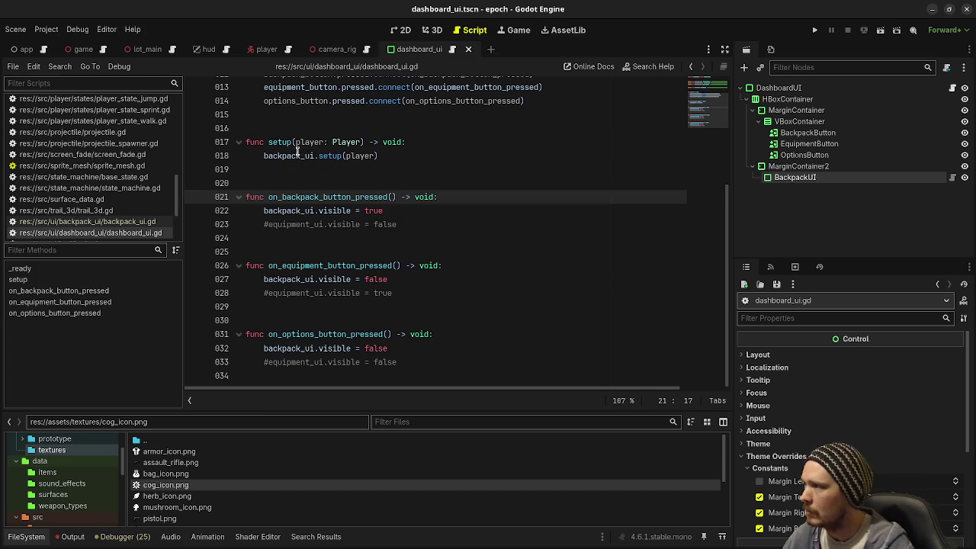
pyautogui.click(374, 186)
pyautogui.hotkey('ctrl', 's')
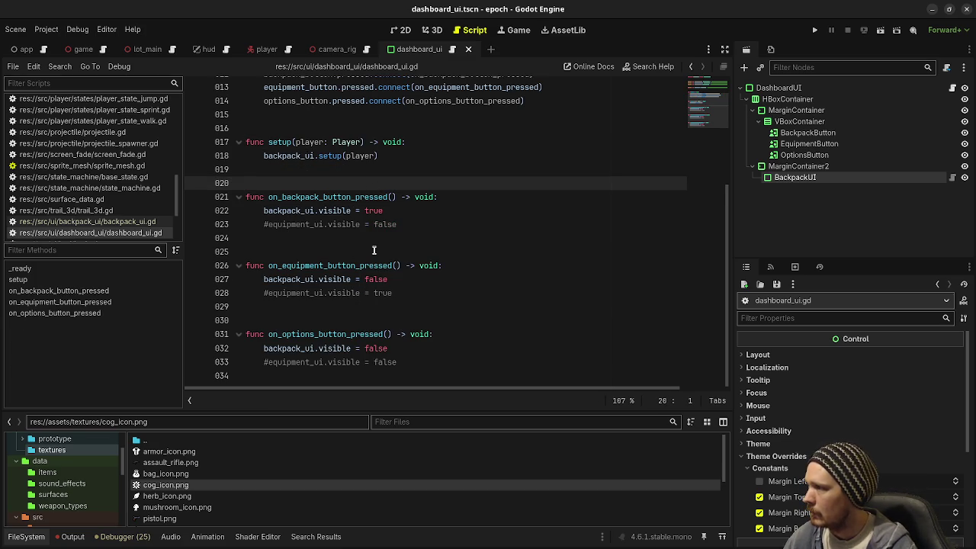
pyautogui.scroll(6, 353, 231)
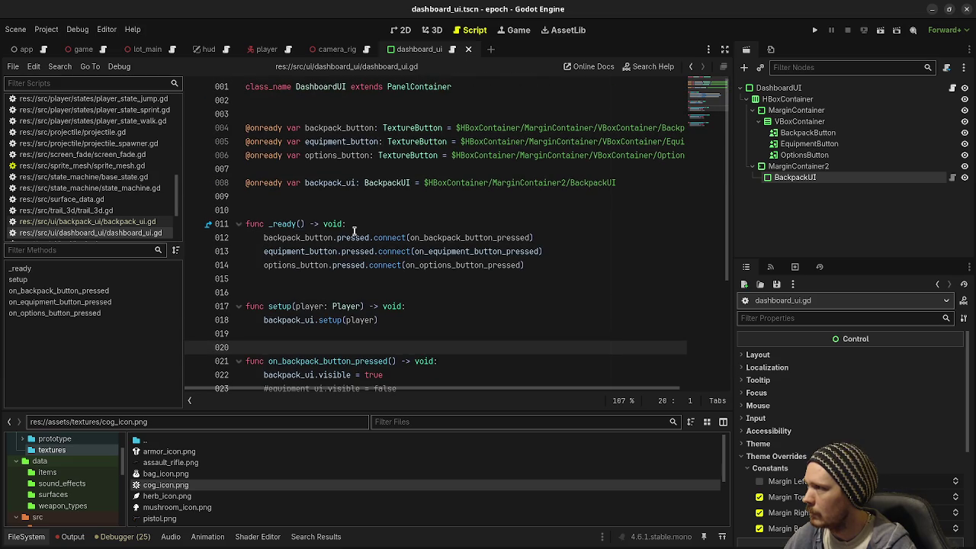
pyautogui.scroll(-4, 353, 231)
pyautogui.scroll(4, 413, 271)
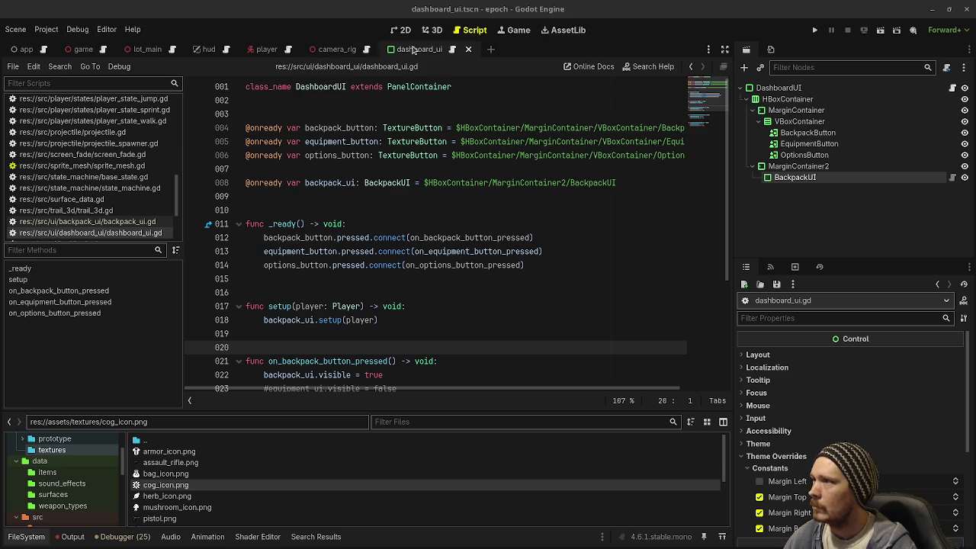
# Step: Delete the BackpackUI node from the game scene
pyautogui.click(79, 49)
pyautogui.click(784, 166)
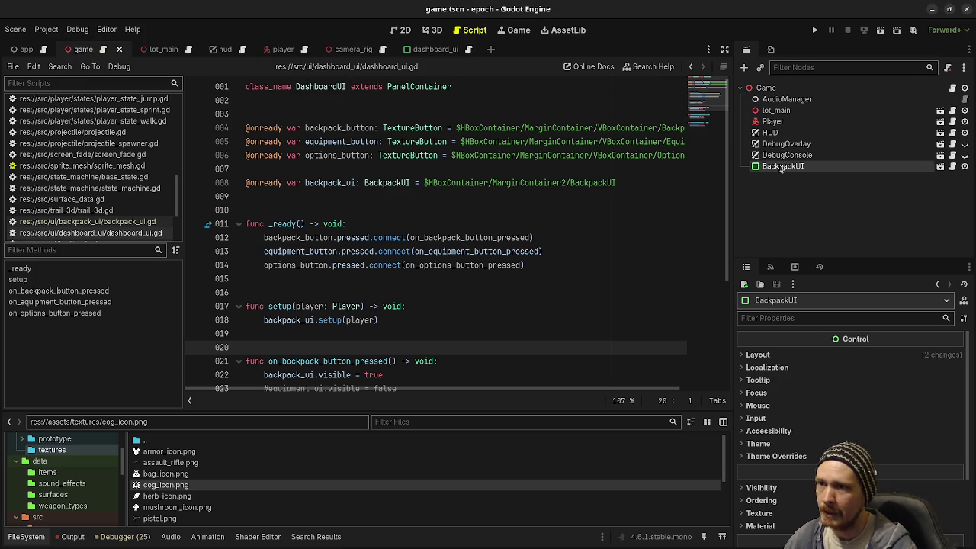
pyautogui.rightClick(784, 165)
pyautogui.click(943, 513)
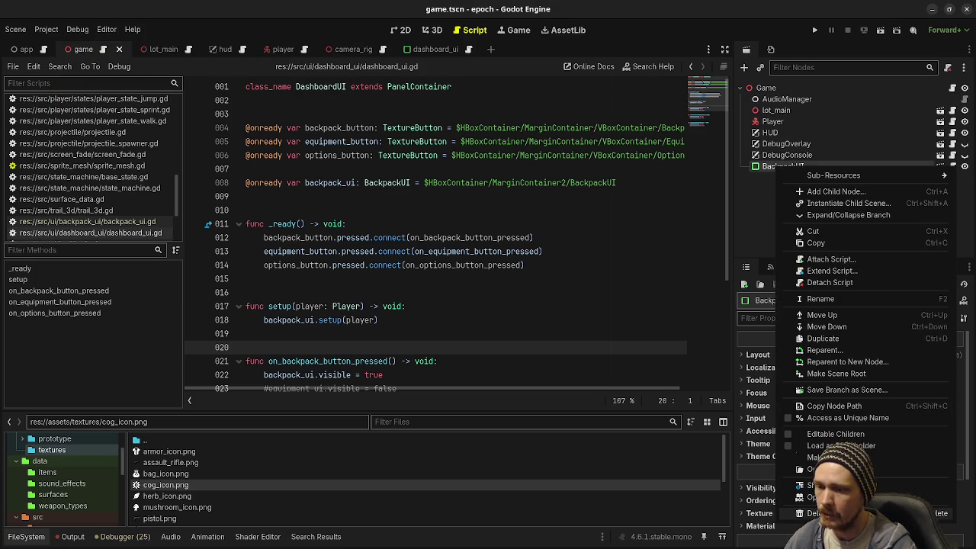
pyautogui.click(518, 296)
# Step: Select the Game root and bring up the Instantiate Child Scene chooser
pyautogui.click(774, 88)
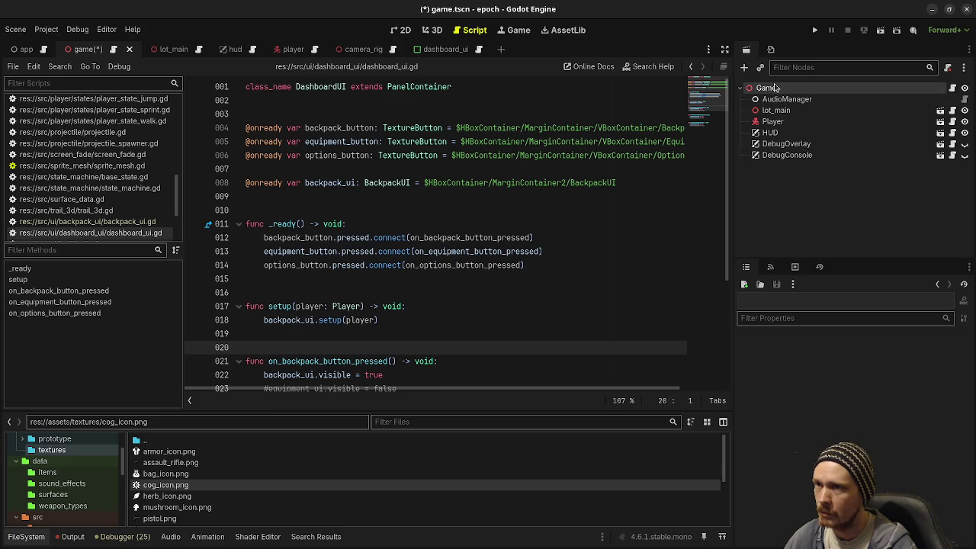
pyautogui.hotkey('ctrl', 'a')
pyautogui.press('Escape')
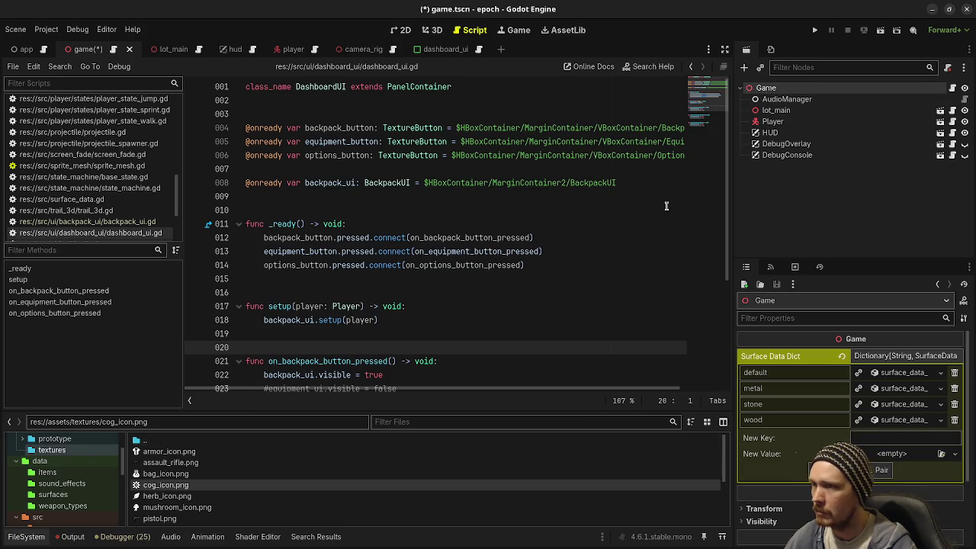
pyautogui.click(761, 68)
# Step: Instance dashboard_ui.tscn under Game and save game.tscn
pyautogui.write('dashb')
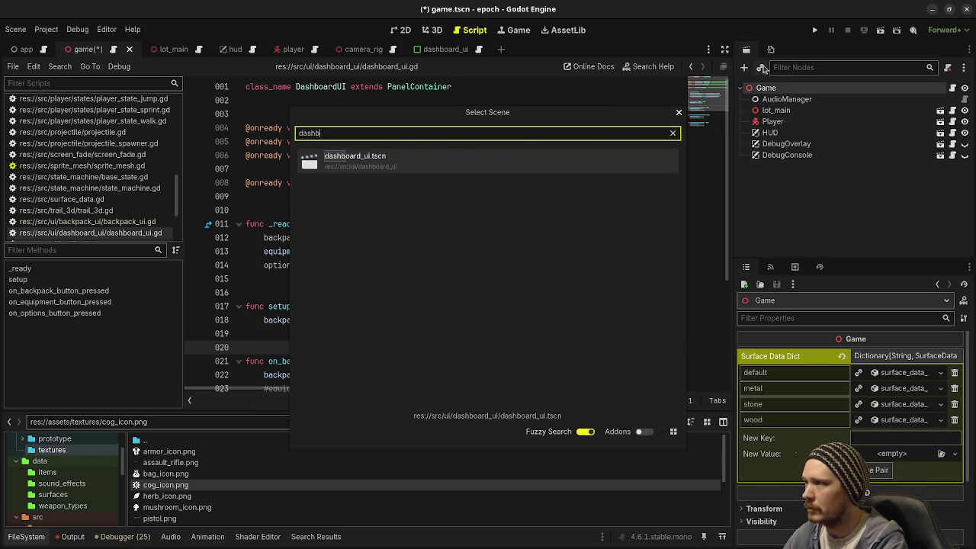
pyautogui.press('Return')
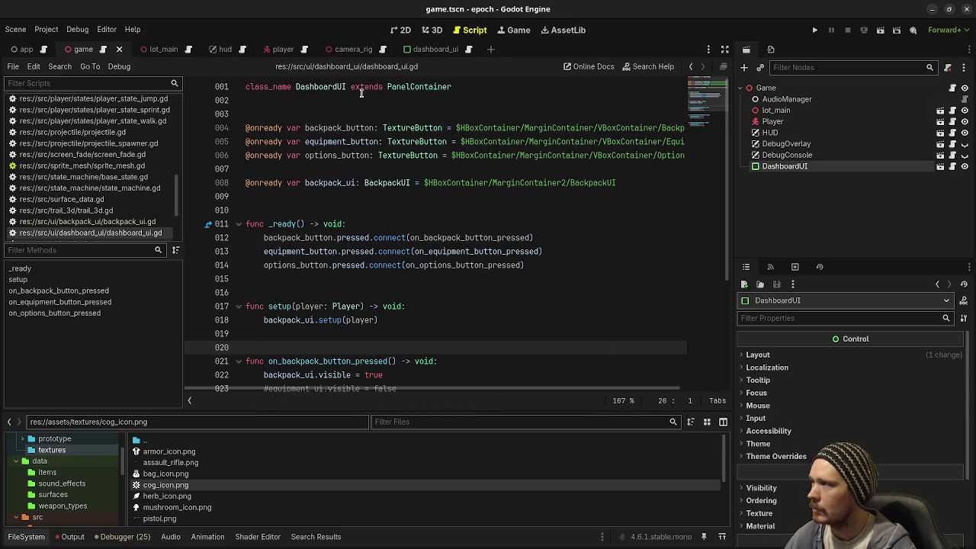
pyautogui.hotkey('ctrl', 's')
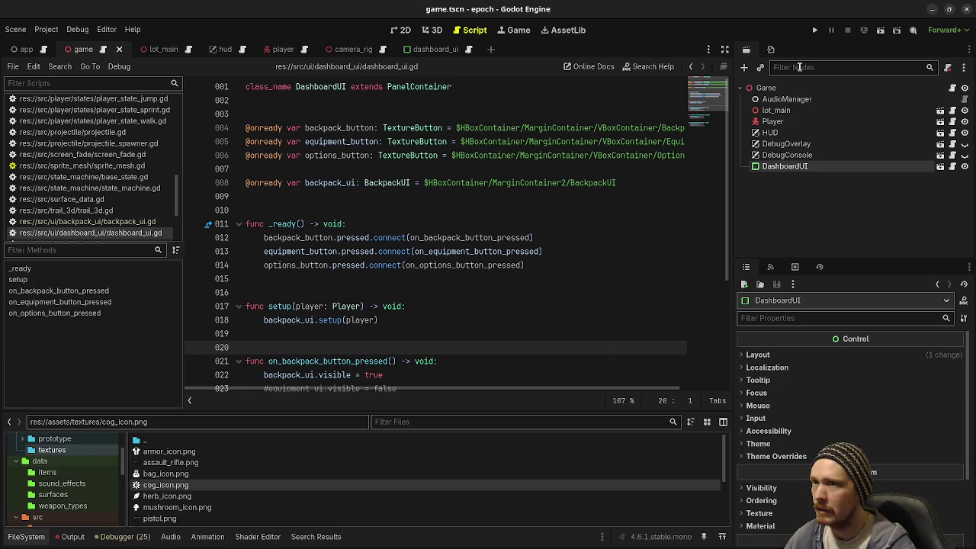
# Step: Open game.gd, glance at DashboardUI's script, and return to game.gd
pyautogui.click(949, 90)
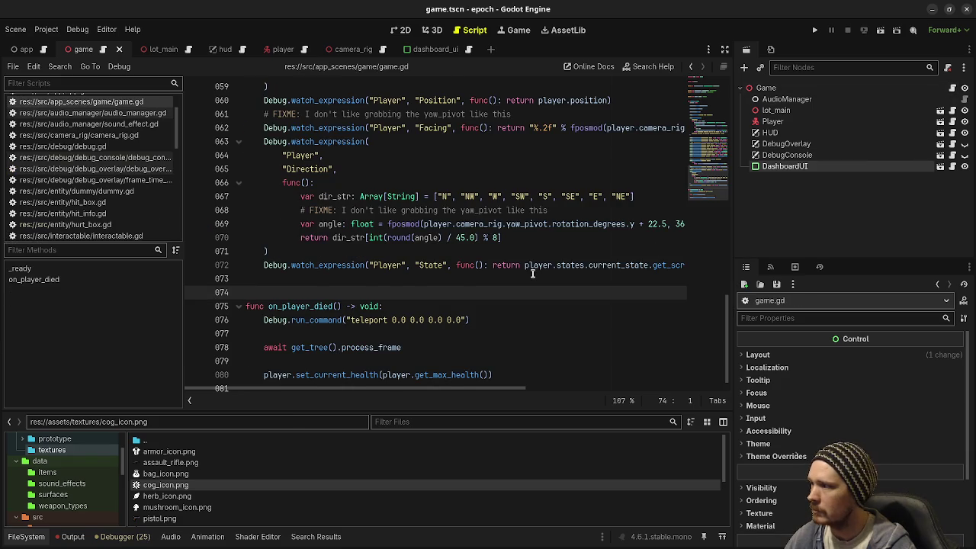
pyautogui.scroll(20, 532, 273)
pyautogui.scroll(4, 532, 273)
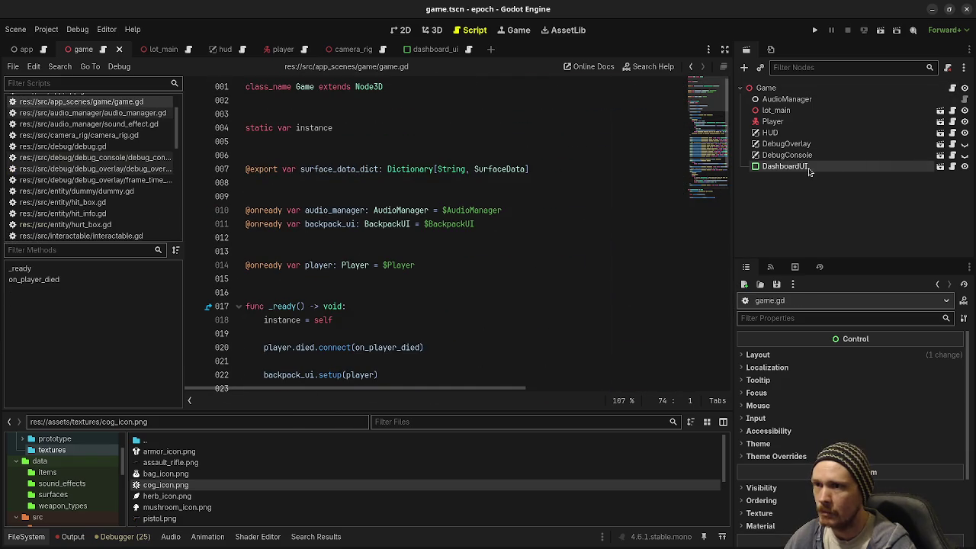
pyautogui.click(951, 167)
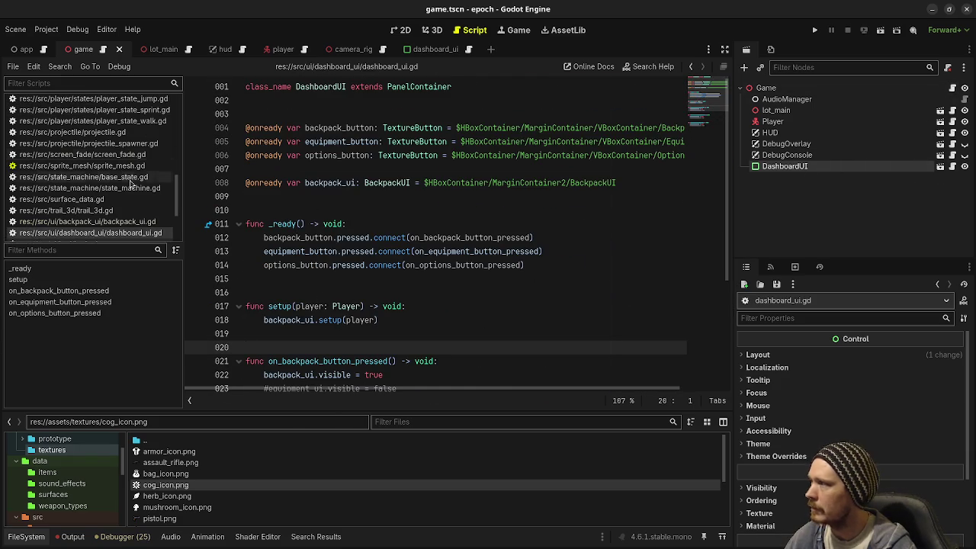
pyautogui.click(952, 88)
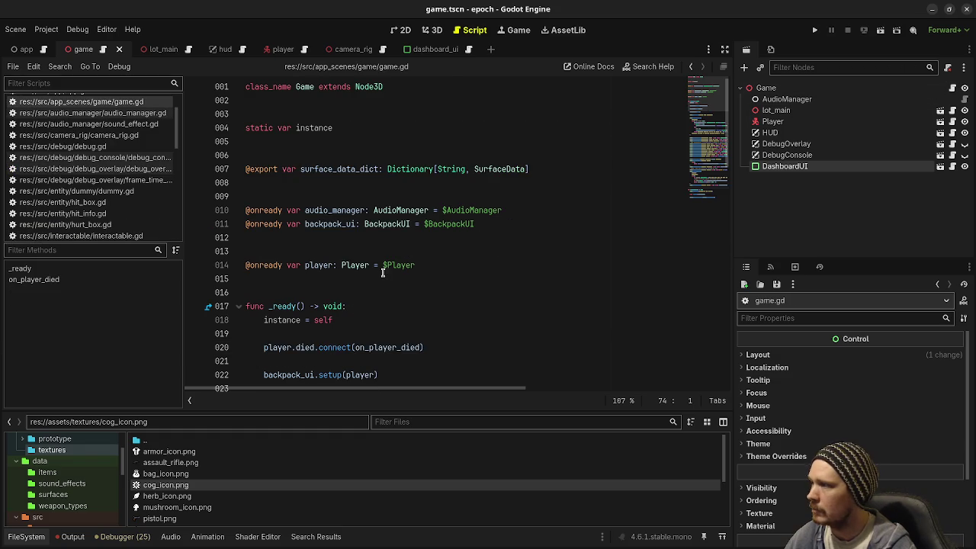
pyautogui.moveTo(476, 223); pyautogui.dragTo(539, 210)
pyautogui.press('BackSpace')
pyautogui.moveTo(768, 174)
pyautogui.mouseDown()
pyautogui.moveTo(455, 240)
pyautogui.moveTo(458, 229)
pyautogui.mouseUp()
pyautogui.hotkey('ctrl', 's')
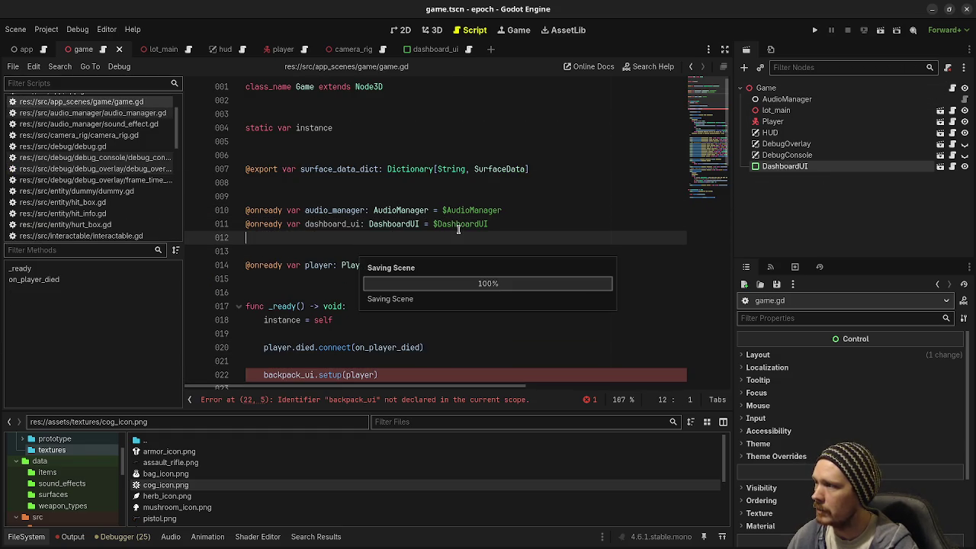
# Step: Change the _ready call to dashboard_ui.setup(player), save, and reopen dashboard_ui.gd
pyautogui.doubleClick(335, 224)
pyautogui.hotkey('ctrl', 'c')
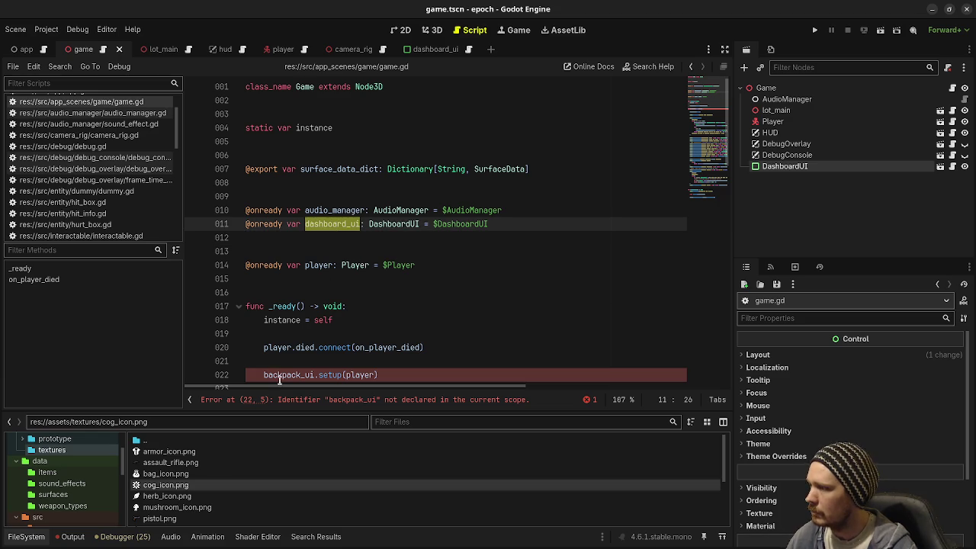
pyautogui.scroll(-1, 280, 380)
pyautogui.doubleClick(291, 334)
pyautogui.hotkey('ctrl', 'v')
pyautogui.hotkey('ctrl', 's')
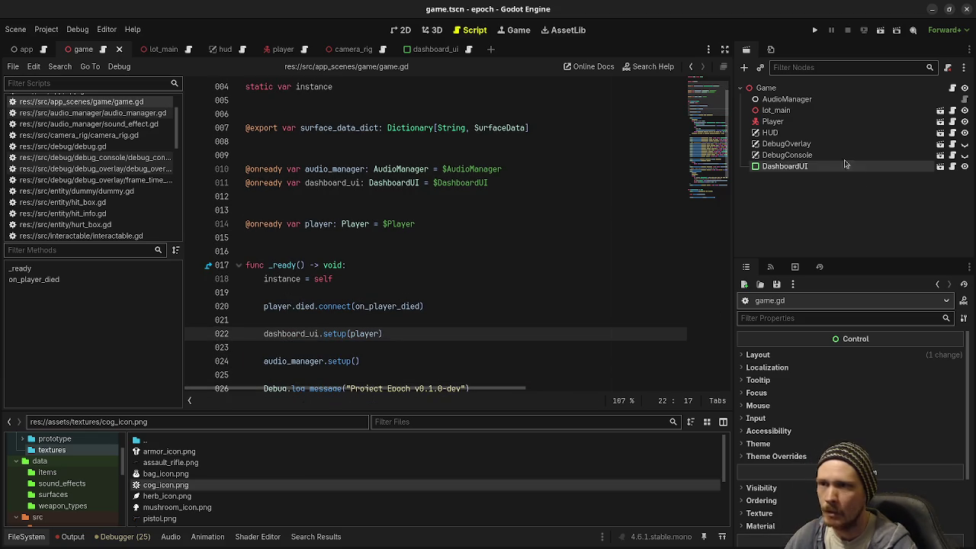
pyautogui.click(952, 167)
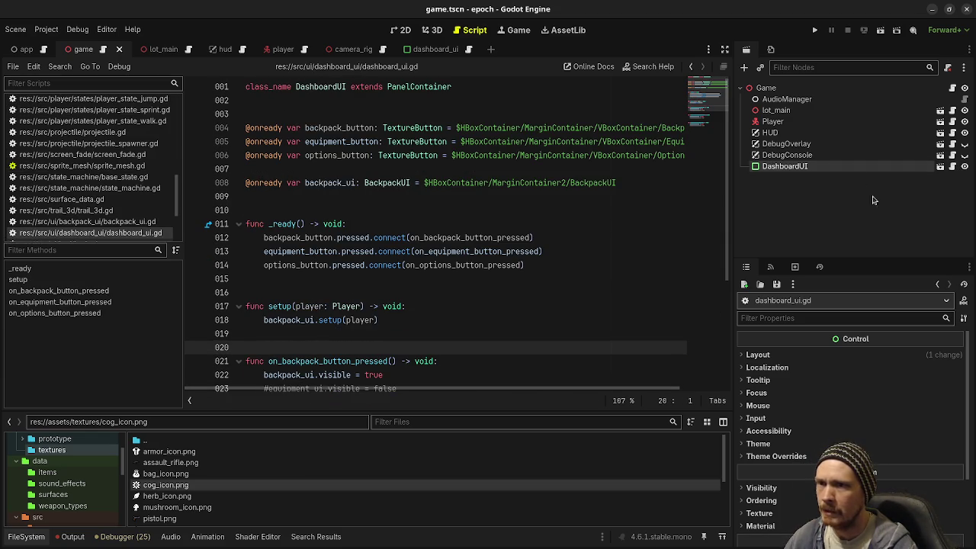
pyautogui.scroll(-4, 392, 266)
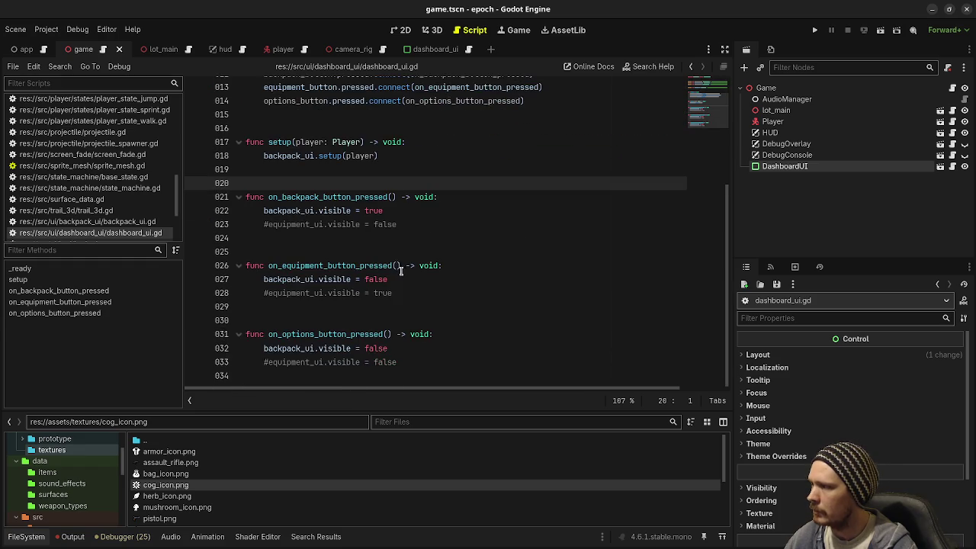
pyautogui.scroll(4, 400, 271)
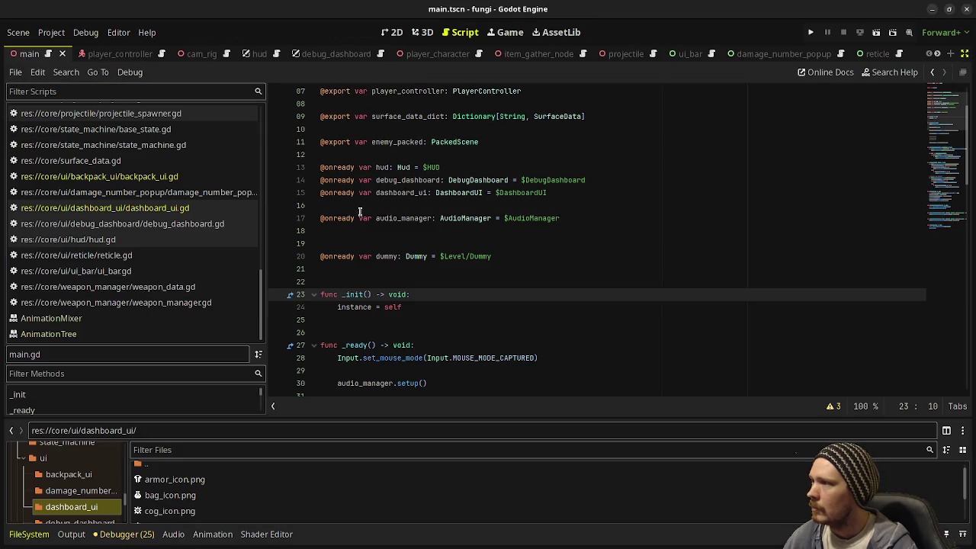
# Step: Copy the toggle_dashboard block (lines 63–69) from the fungi project's main.gd
pyautogui.doubleClick(421, 192)
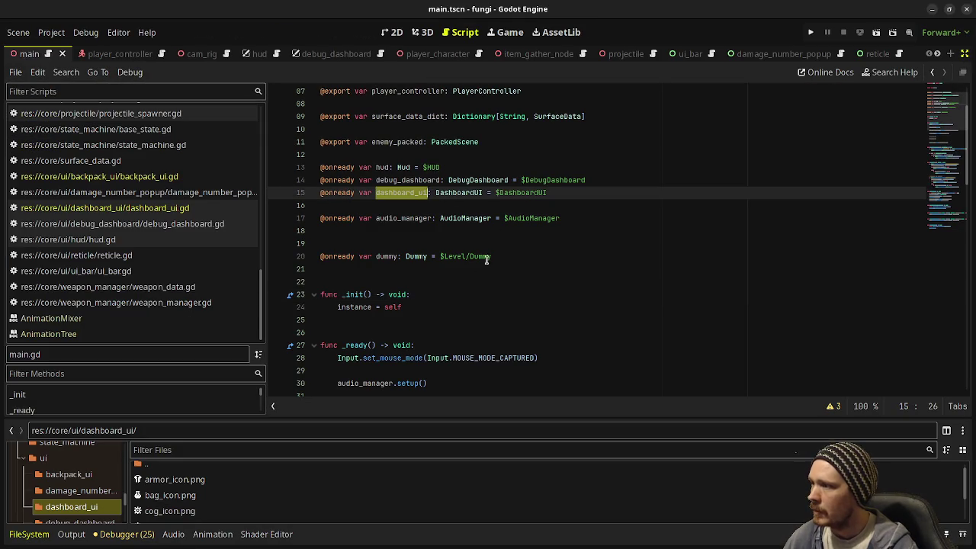
pyautogui.scroll(-3, 496, 244)
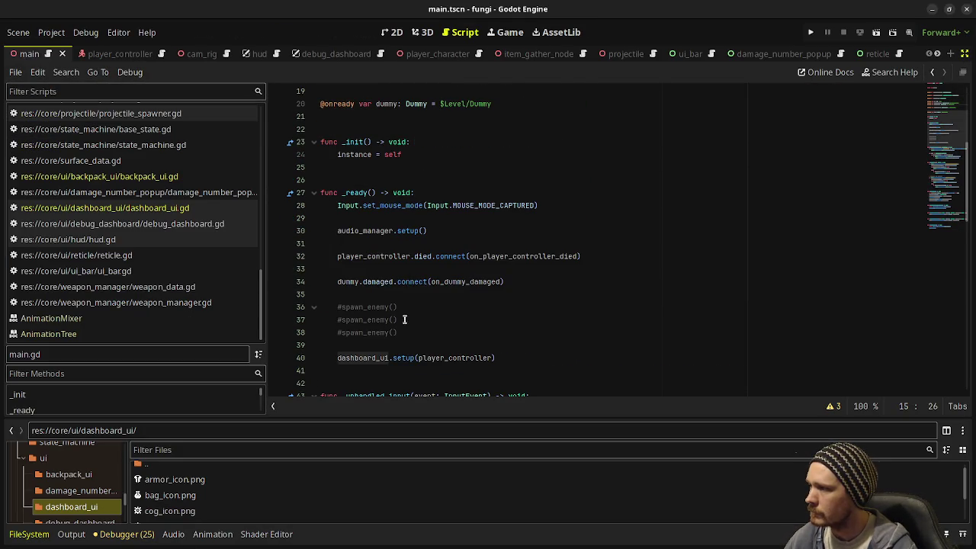
pyautogui.scroll(-1, 400, 314)
pyautogui.scroll(-4, 424, 315)
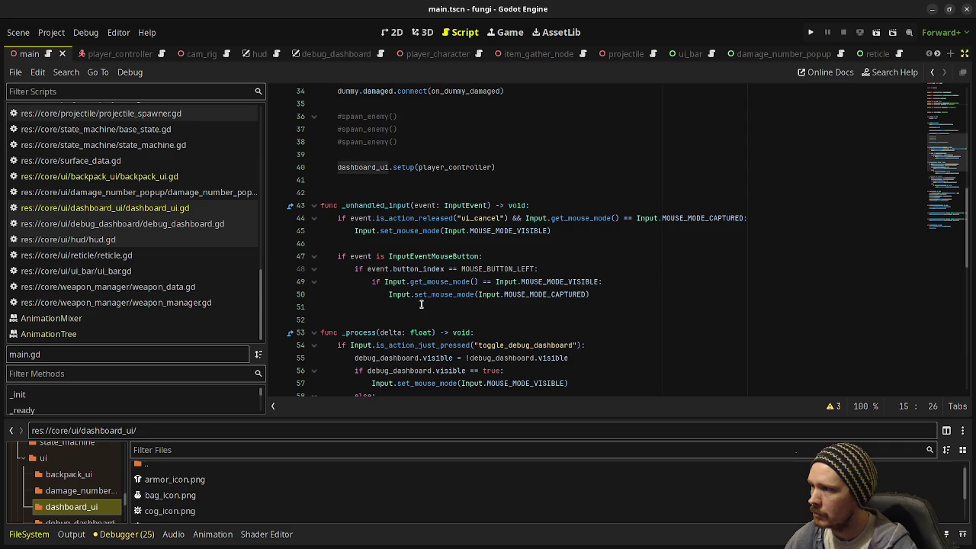
pyautogui.scroll(-2, 421, 303)
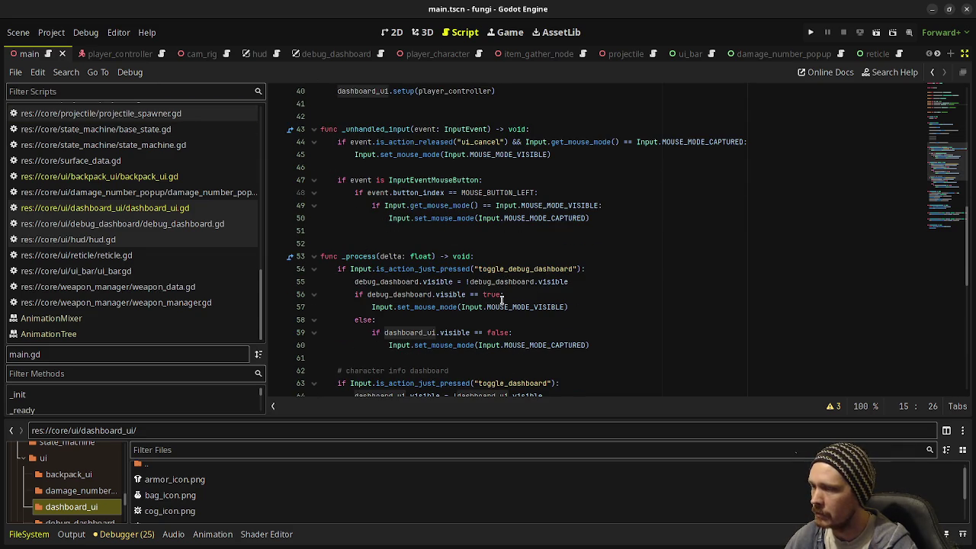
pyautogui.scroll(-3, 520, 282)
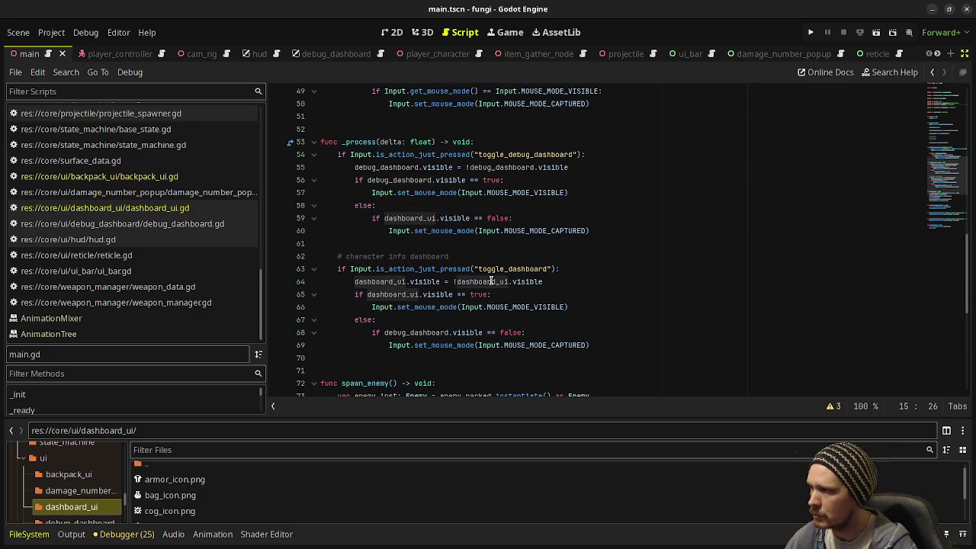
pyautogui.moveTo(625, 345)
pyautogui.mouseDown()
pyautogui.moveTo(427, 335)
pyautogui.moveTo(334, 273)
pyautogui.mouseUp()
pyautogui.hotkey('ctrl', 'c')
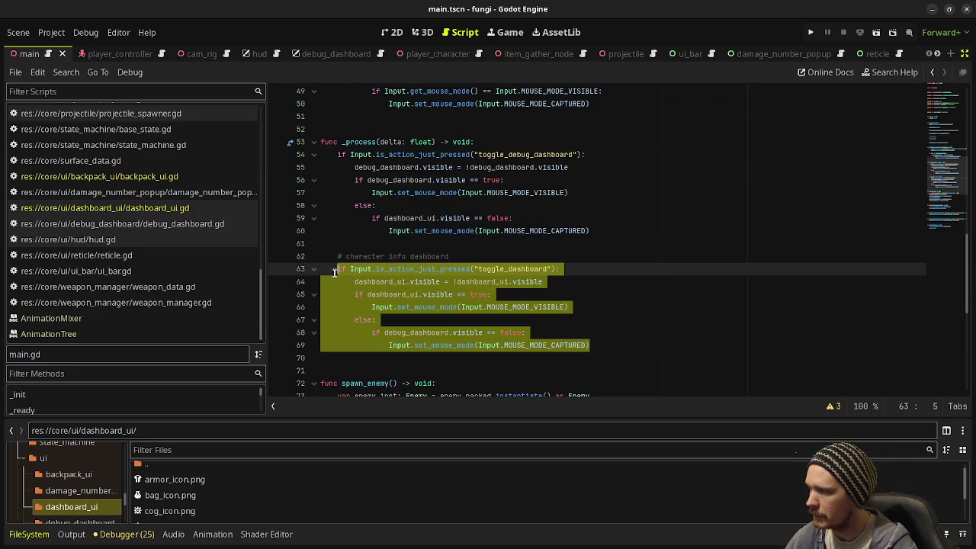
pyautogui.click(486, 281)
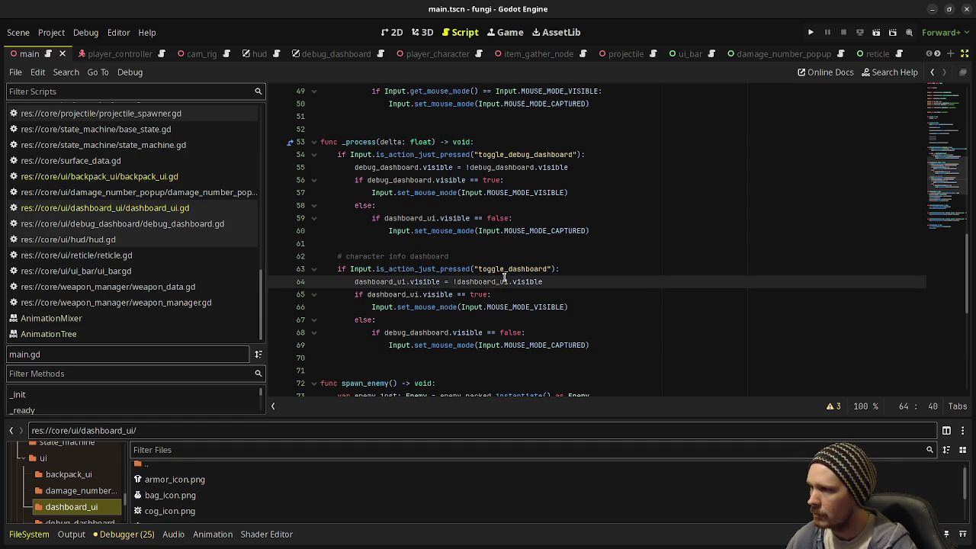
pyautogui.moveTo(533, 282)
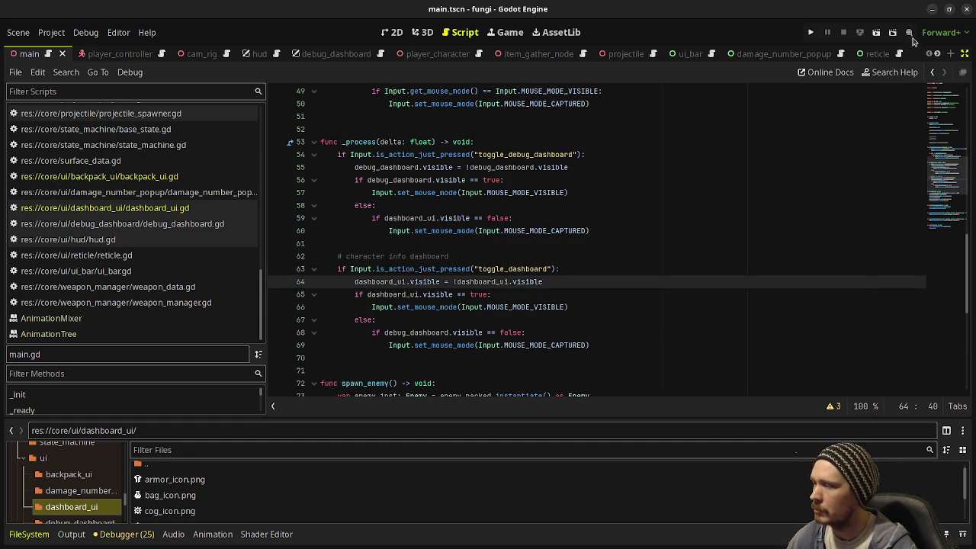
pyautogui.scroll(-8, 594, 261)
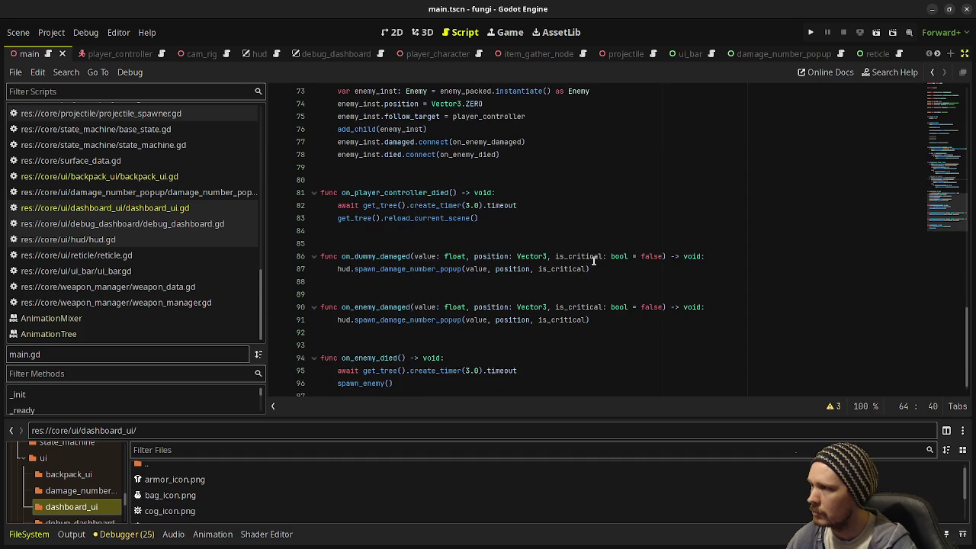
pyautogui.scroll(-1, 594, 261)
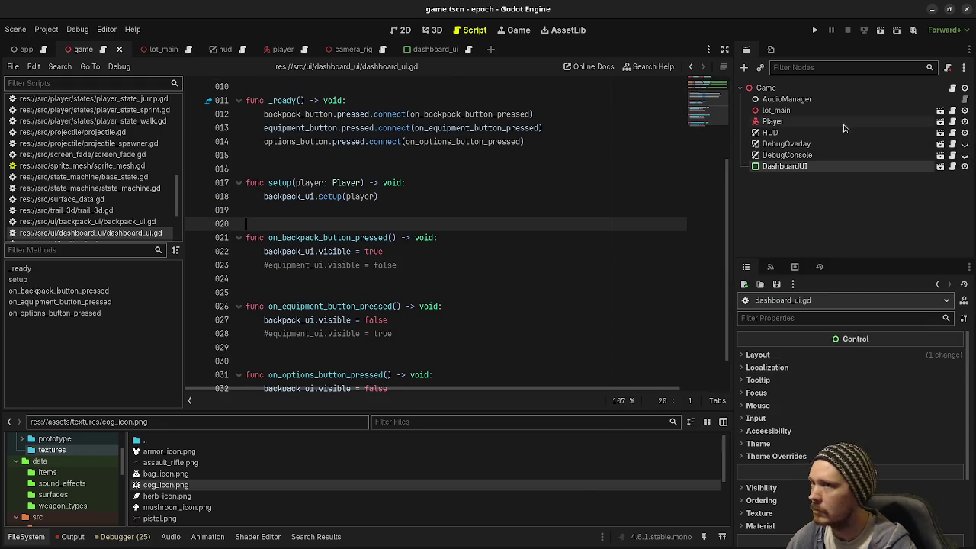
# Step: Add a _process function below line 73 of game.gd containing the pasted toggle_dashboard block
pyautogui.hotkey('alt', 'Left')
pyautogui.scroll(-15, 387, 291)
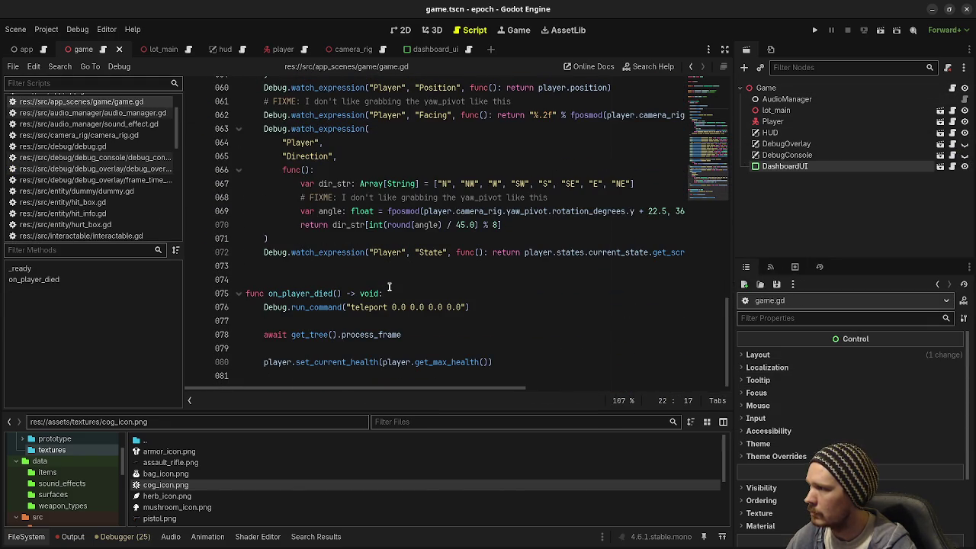
pyautogui.click(381, 281)
pyautogui.press('Return')
pyautogui.write('func _pro')
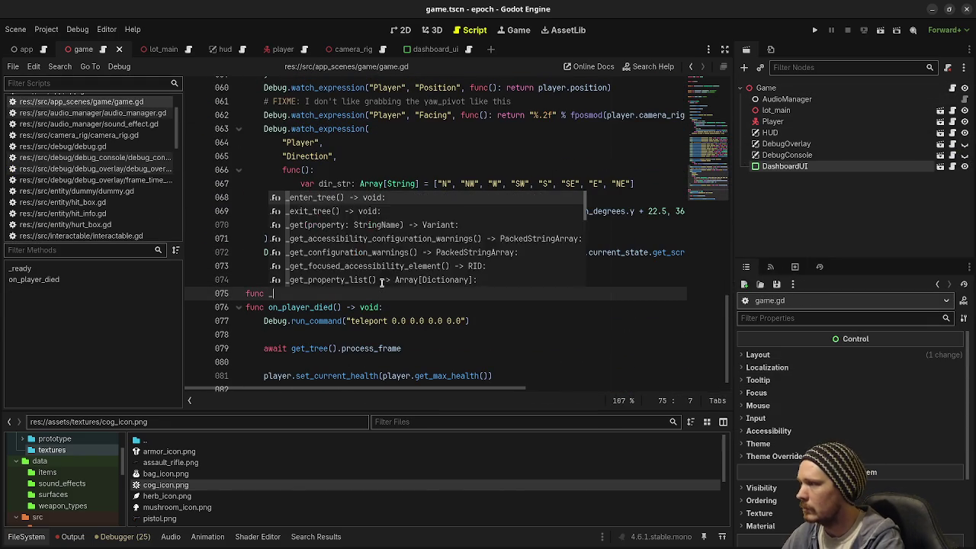
pyautogui.press('Return')
pyautogui.hotkey('ctrl', 'v')
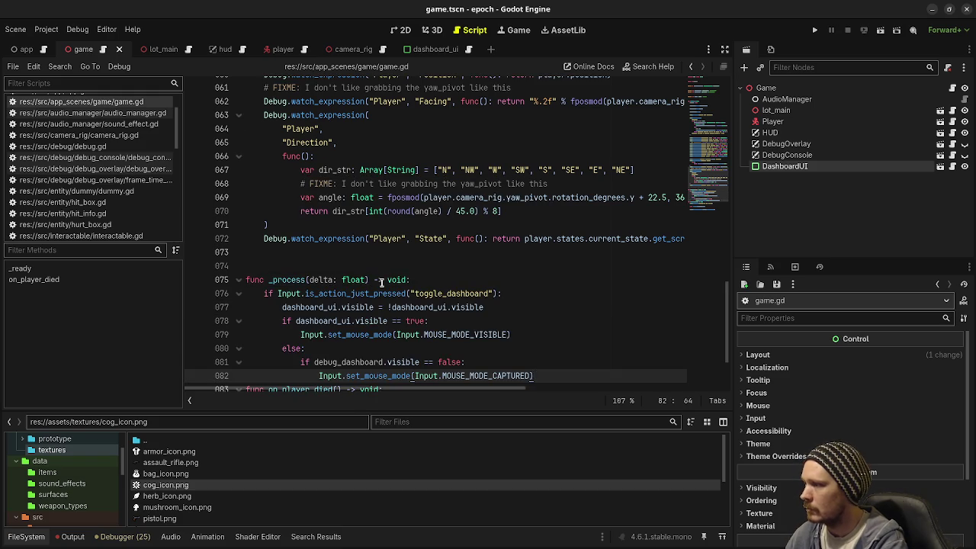
pyautogui.press('Return')
pyautogui.press('Return')
pyautogui.press('BackSpace')
pyautogui.press('BackSpace')
pyautogui.press('BackSpace')
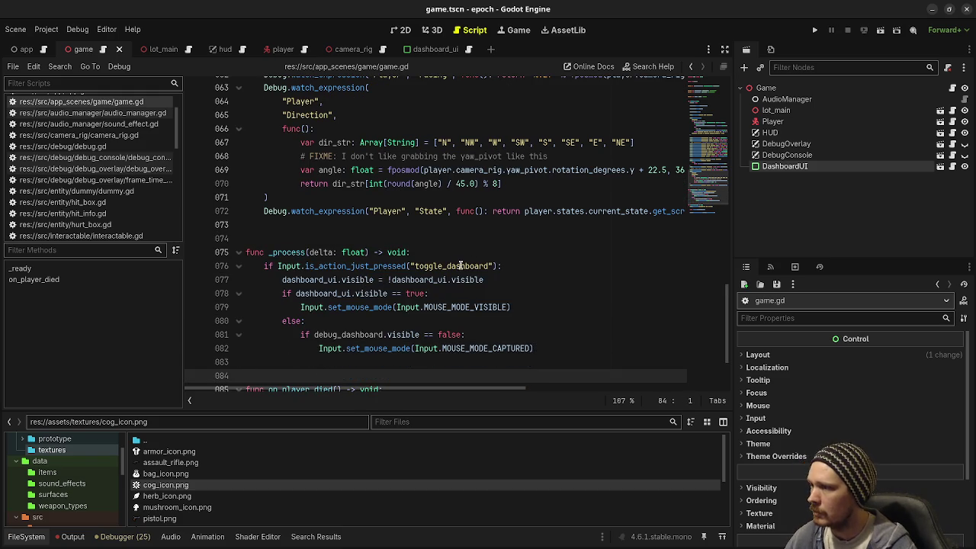
pyautogui.doubleClick(461, 265)
pyautogui.click(46, 29)
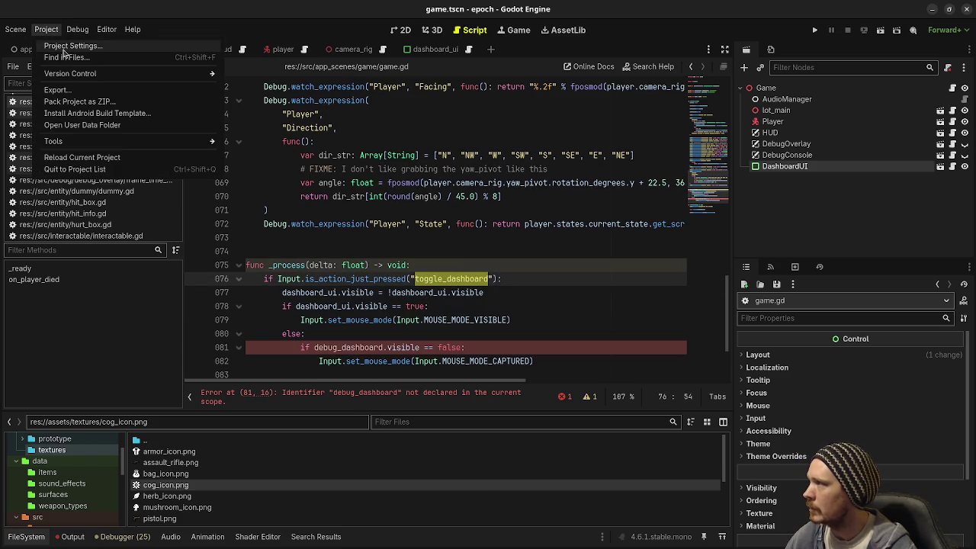
# Step: Add a new toggle_dashboard action to the project's Input Map
pyautogui.click(65, 47)
pyautogui.click(255, 119)
pyautogui.click(258, 155)
pyautogui.write('toggle_dashboard')
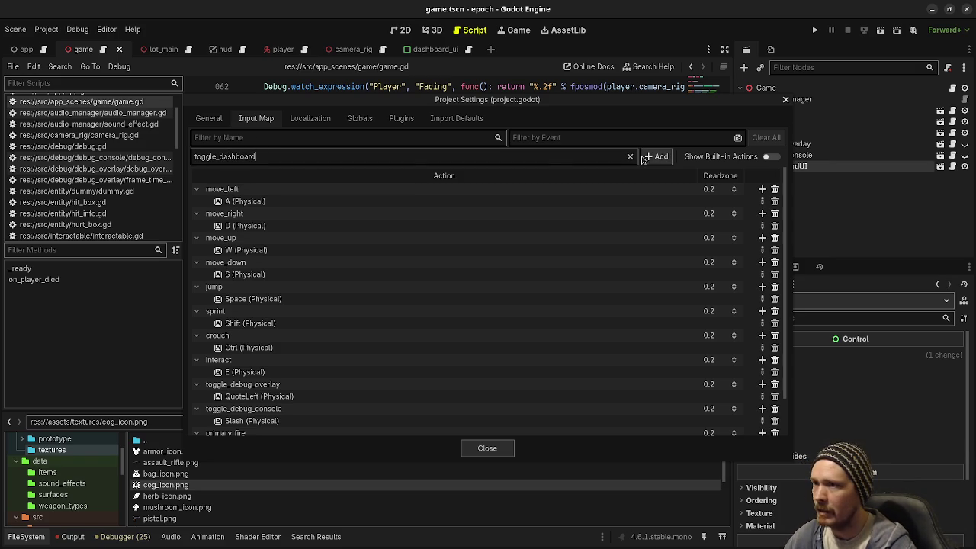
pyautogui.click(648, 157)
# Step: Bind the Tab key to toggle_dashboard, close Project Settings, and save game.gd
pyautogui.scroll(-1, 448, 369)
pyautogui.scroll(-1, 448, 368)
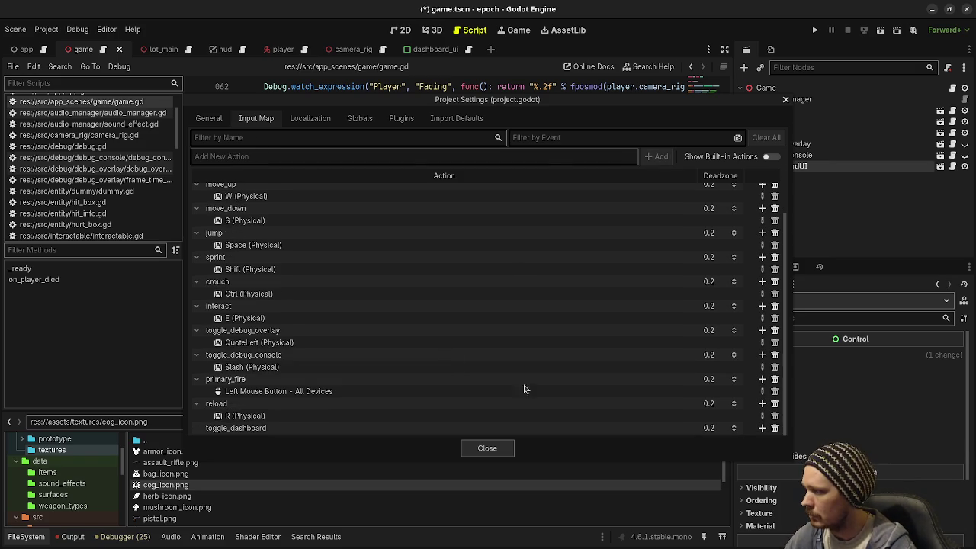
pyautogui.click(762, 427)
pyautogui.press('Tab')
pyautogui.click(561, 371)
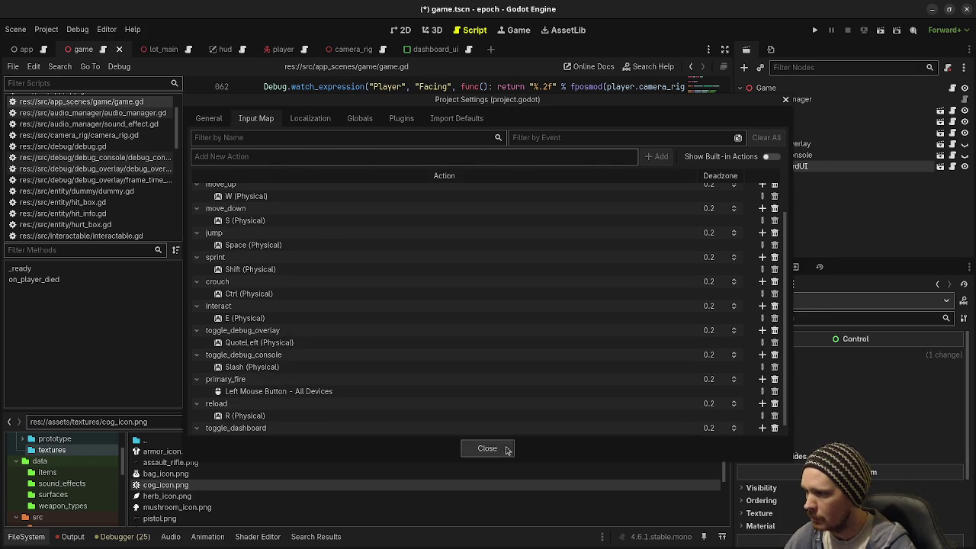
pyautogui.click(503, 448)
pyautogui.click(512, 281)
pyautogui.hotkey('ctrl', 's')
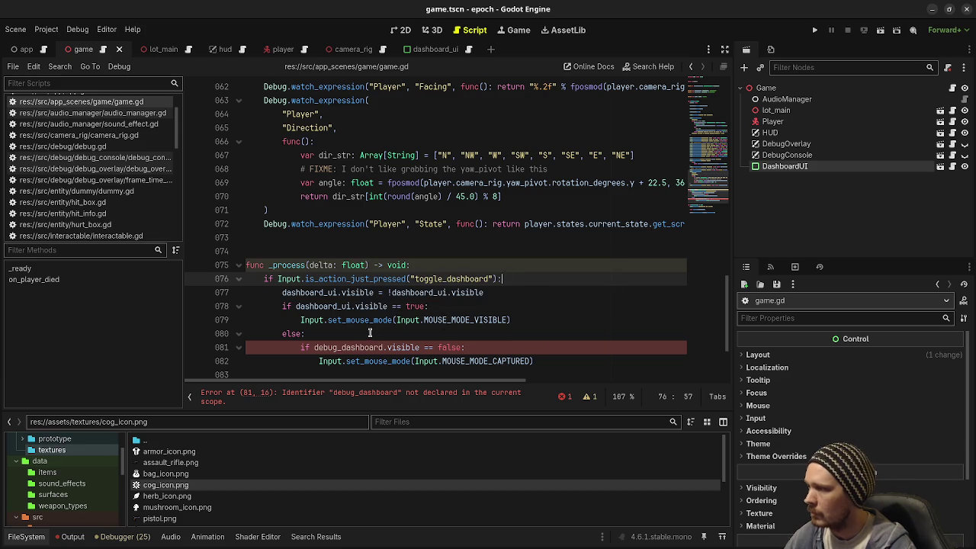
# Step: Comment out the undeclared debug_dashboard check on line 81 with Ctrl+K
pyautogui.scroll(-2, 343, 345)
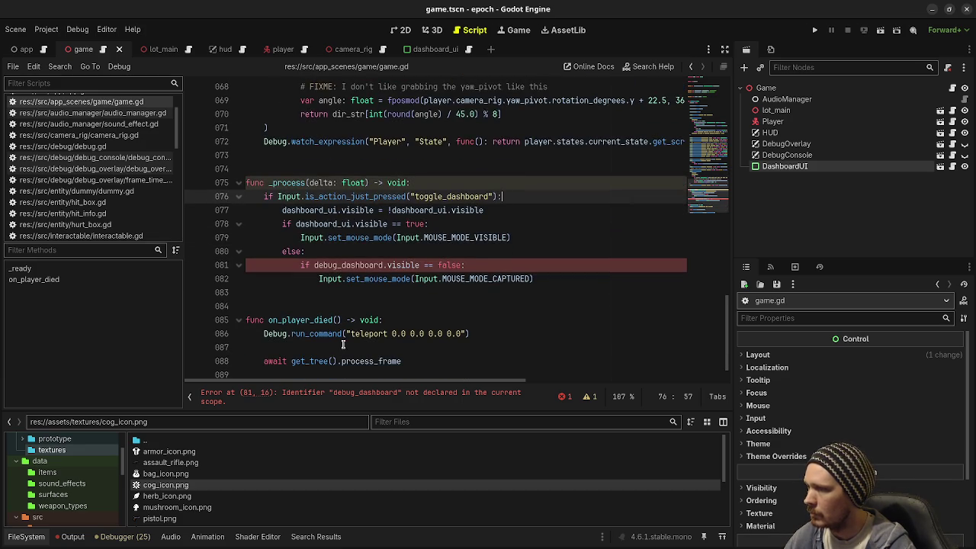
pyautogui.scroll(1, 343, 345)
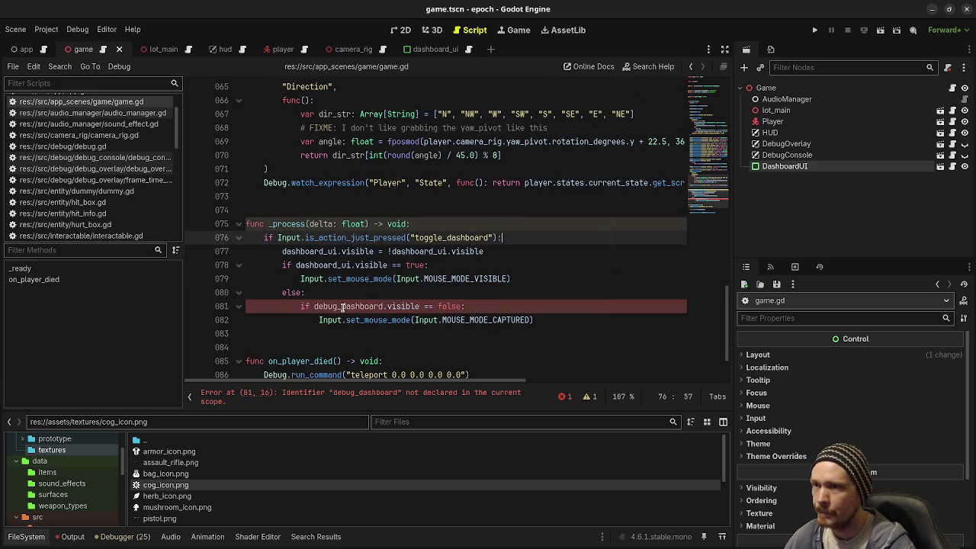
pyautogui.scroll(20, 341, 309)
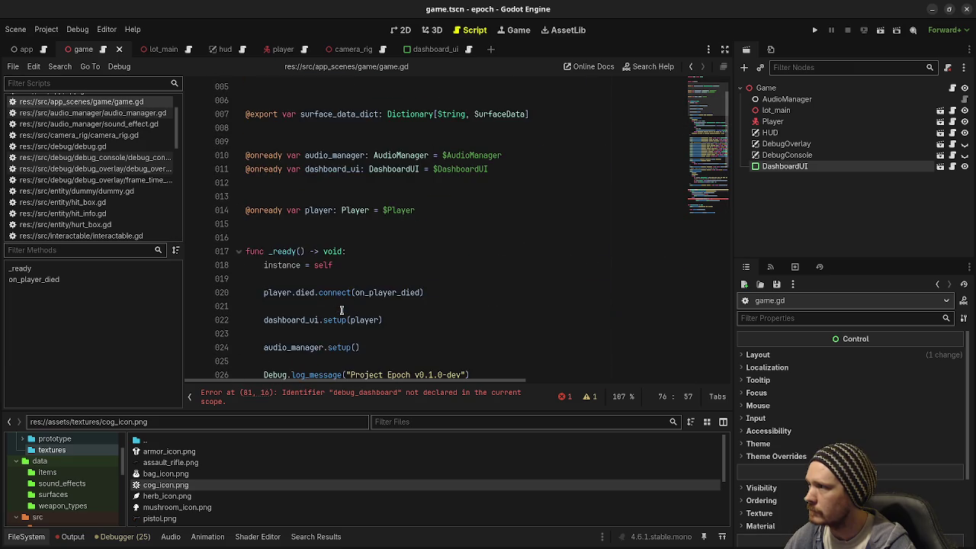
pyautogui.scroll(-20, 342, 309)
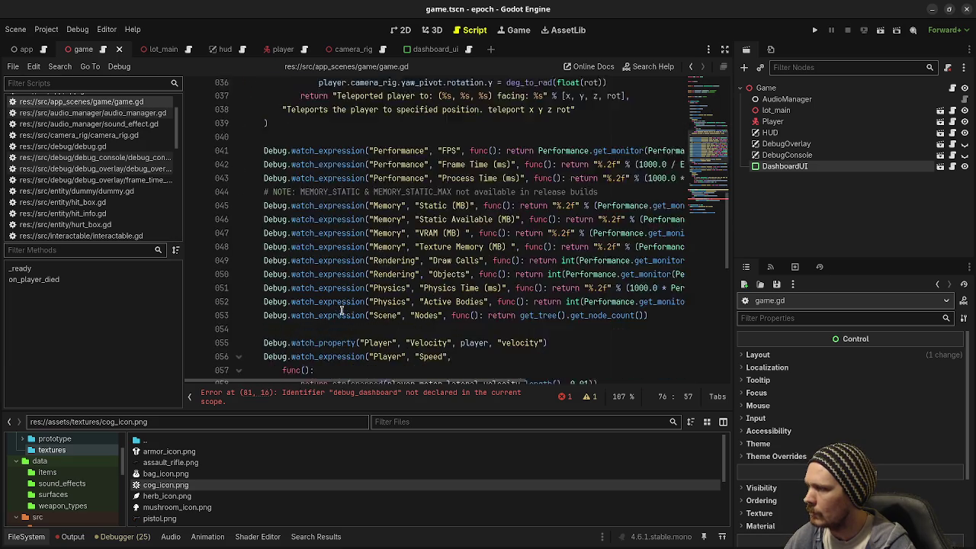
pyautogui.click(300, 277)
pyautogui.hotkey('ctrl', 'k')
# Step: Dedent the mouse-capture line 82, save the script, and run the project with F5
pyautogui.click(319, 293)
pyautogui.press('BackSpace')
pyautogui.hotkey('ctrl', 's')
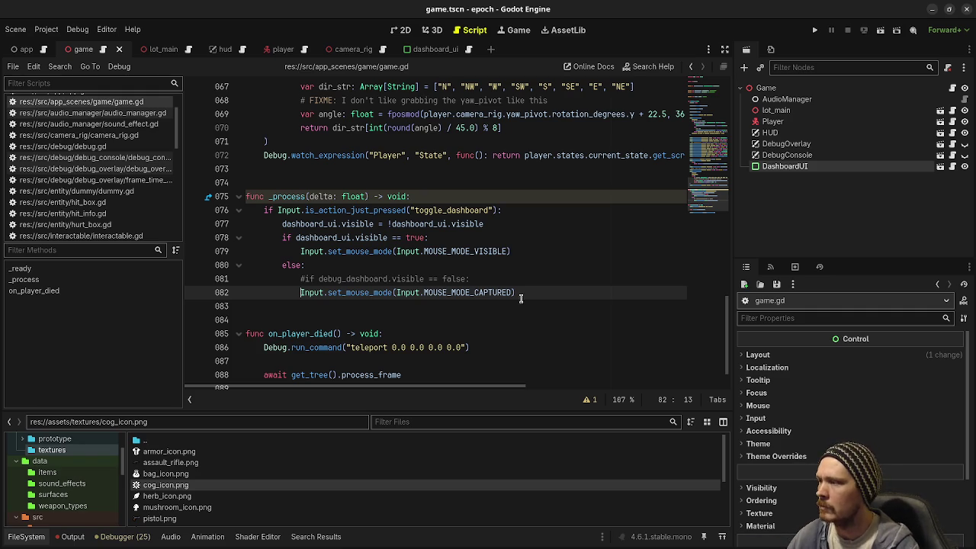
pyautogui.press('F5')
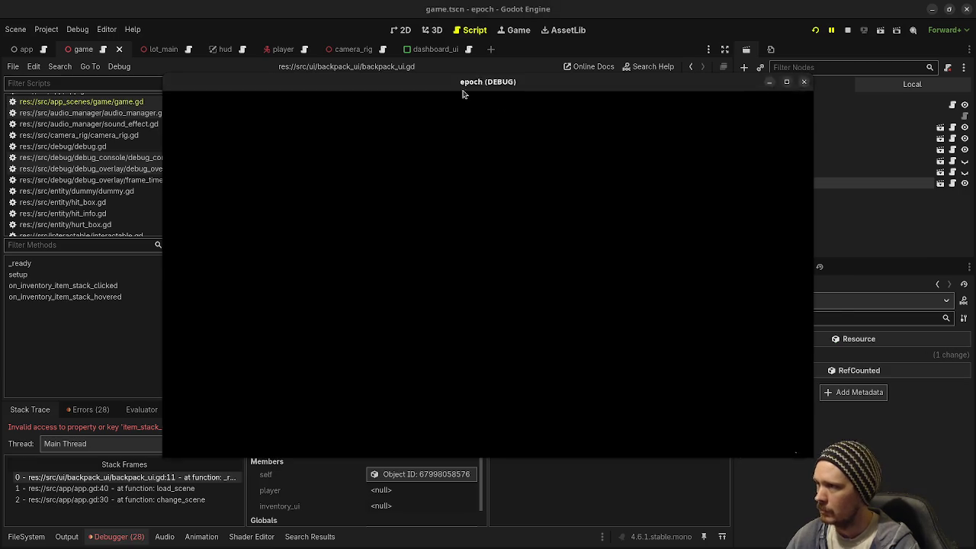
# Step: Close the running game and jump to the backpack_ui.gd line 7 error in the Errors list
pyautogui.moveTo(461, 88); pyautogui.dragTo(474, 298)
pyautogui.click(847, 30)
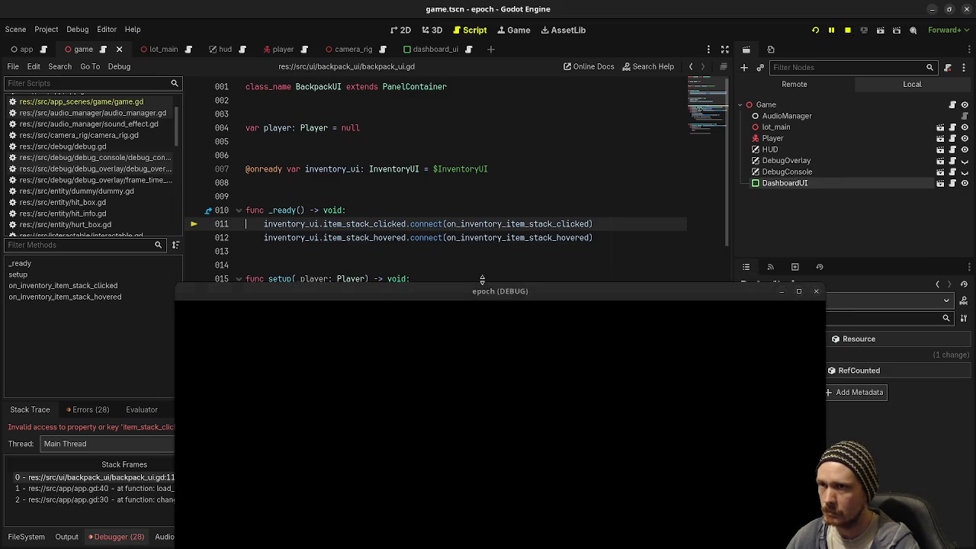
pyautogui.click(82, 409)
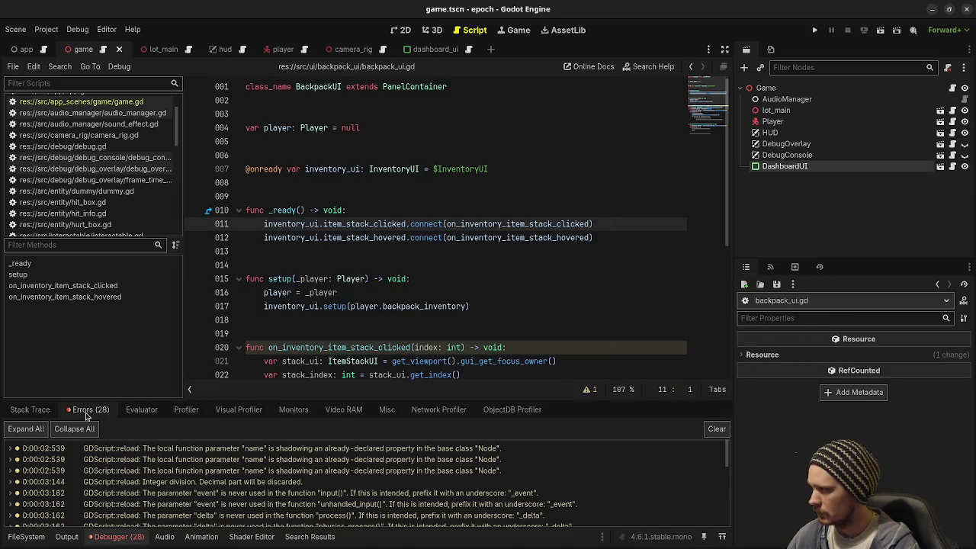
pyautogui.scroll(-3, 186, 484)
pyautogui.scroll(-5, 187, 485)
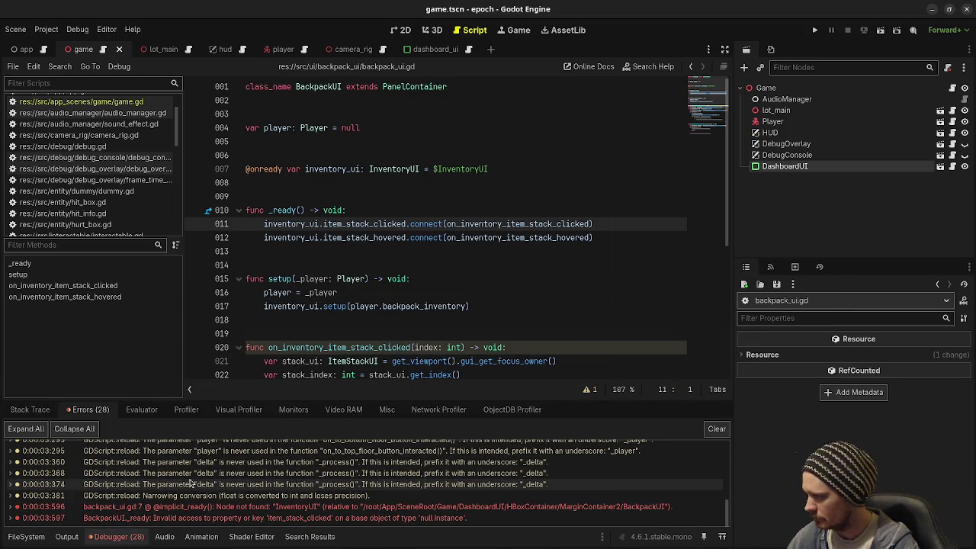
pyautogui.click(303, 507)
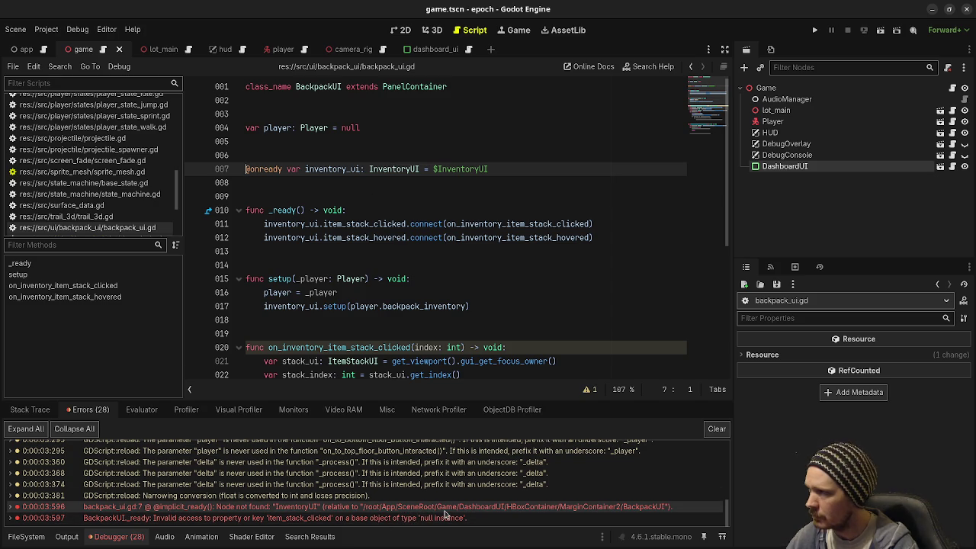
# Step: Check the code behind the null item_stack_clicked error, then return to the missing InventoryUI error
pyautogui.moveTo(445, 517)
pyautogui.scroll(-4, 520, 285)
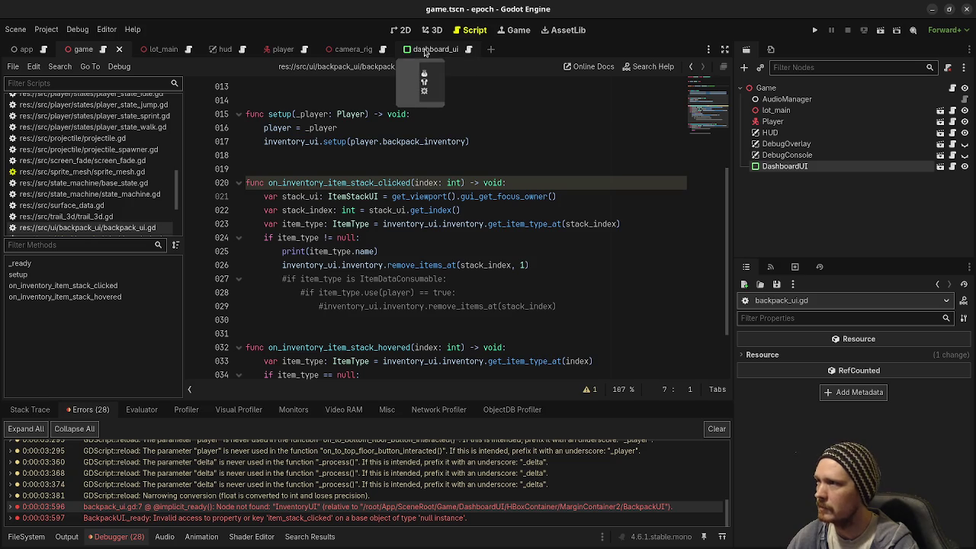
pyautogui.scroll(3, 374, 209)
pyautogui.scroll(1, 373, 209)
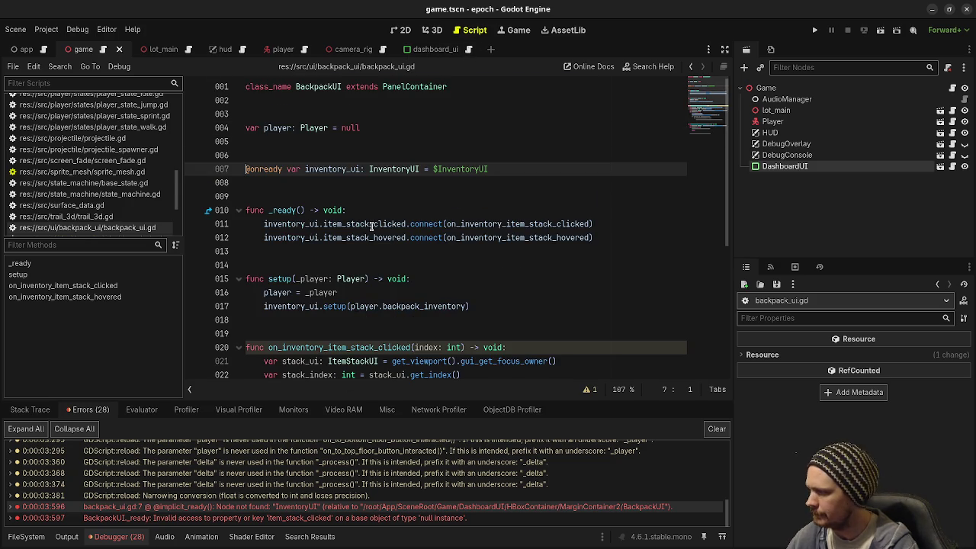
pyautogui.click(322, 523)
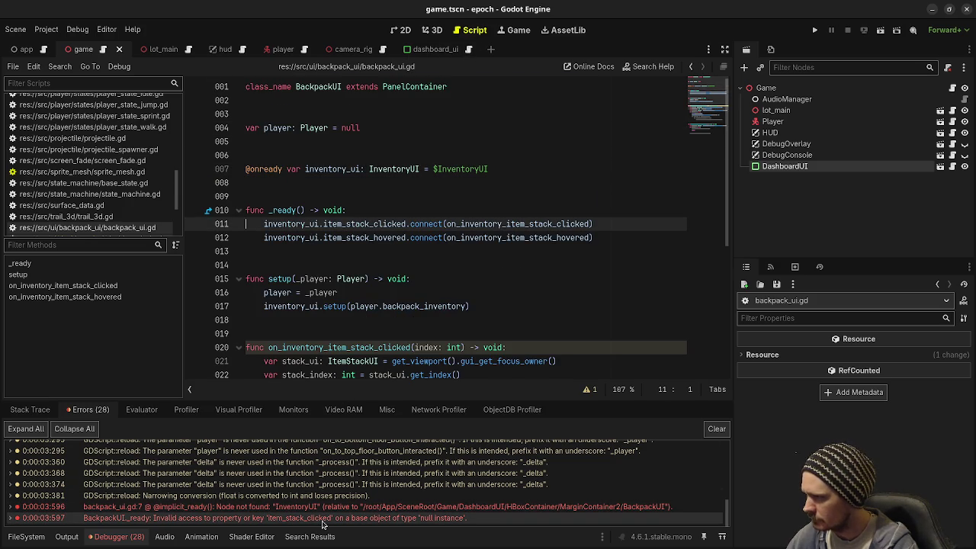
pyautogui.click(228, 507)
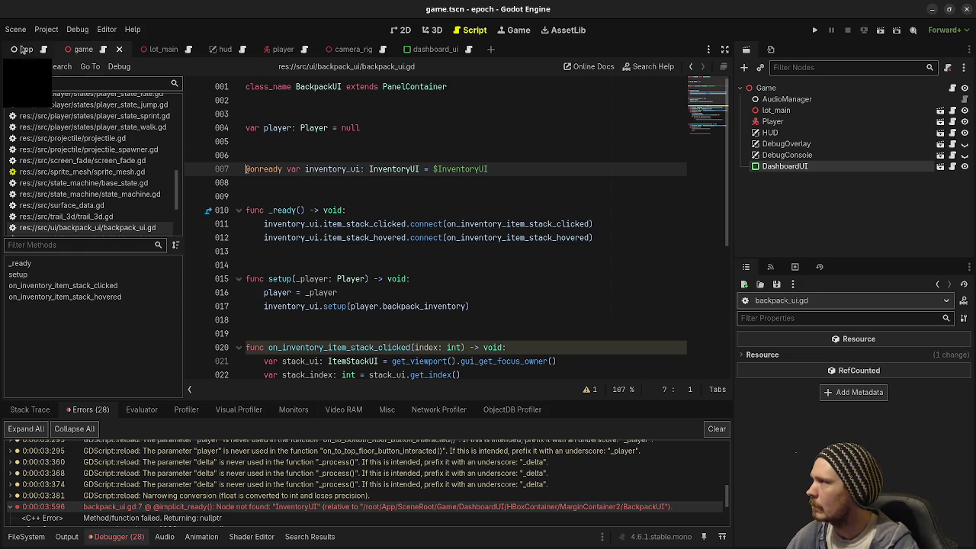
# Step: Select the DashboardUI node in the game scene tree and open its scene for editing
pyautogui.click(104, 50)
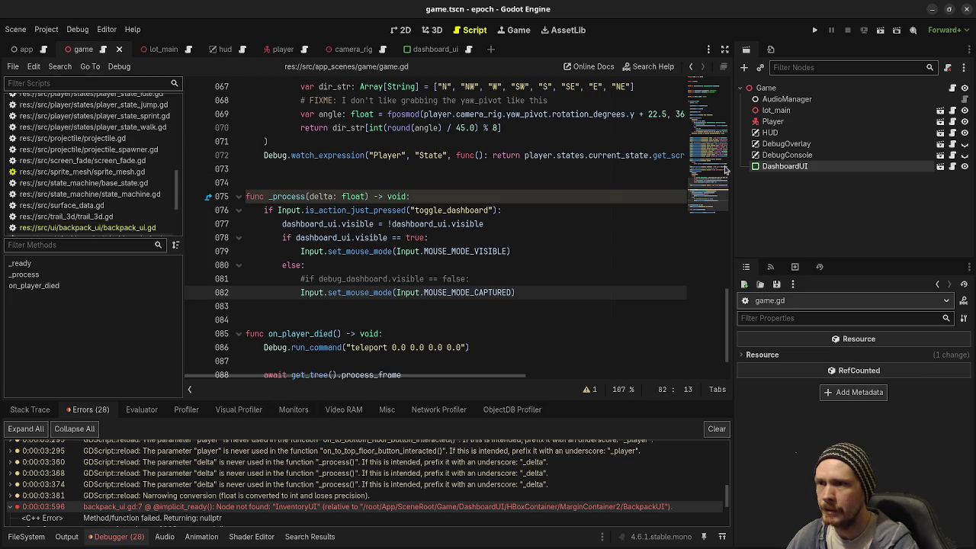
pyautogui.click(785, 143)
pyautogui.click(785, 155)
pyautogui.click(784, 166)
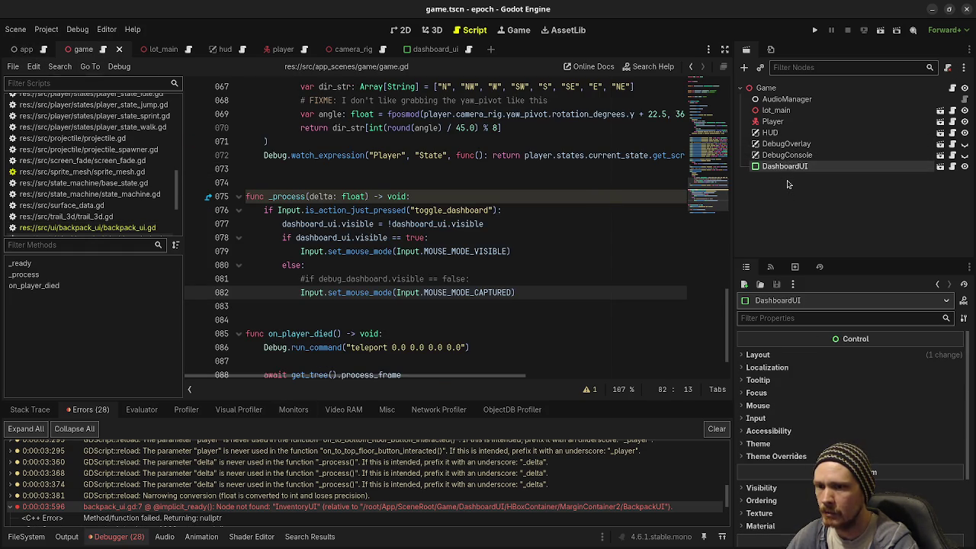
pyautogui.click(940, 167)
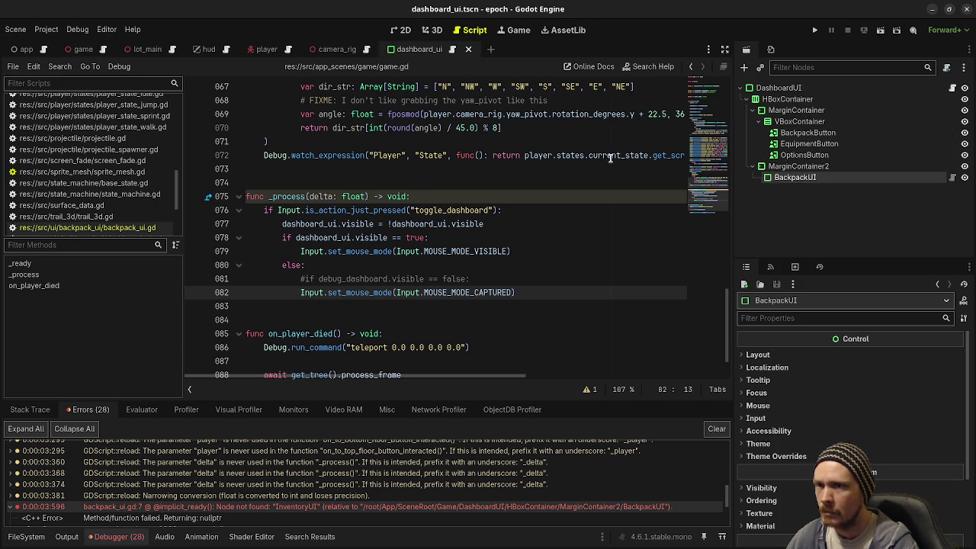
# Step: View dashboard_ui.tscn on the 2D canvas, checking OptionsButton, BackpackUI and the root node
pyautogui.click(408, 30)
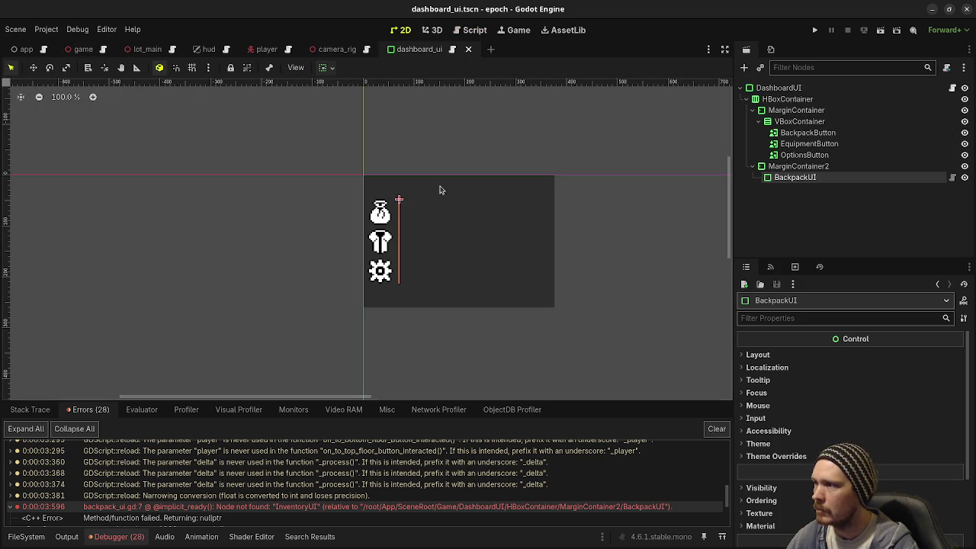
pyautogui.click(814, 155)
pyautogui.click(798, 177)
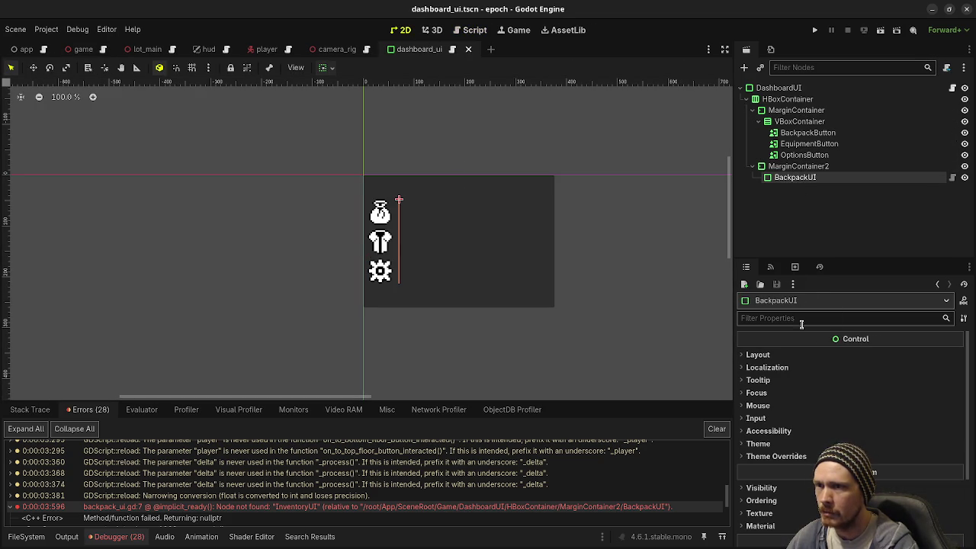
pyautogui.click(795, 90)
pyautogui.scroll(5, 847, 418)
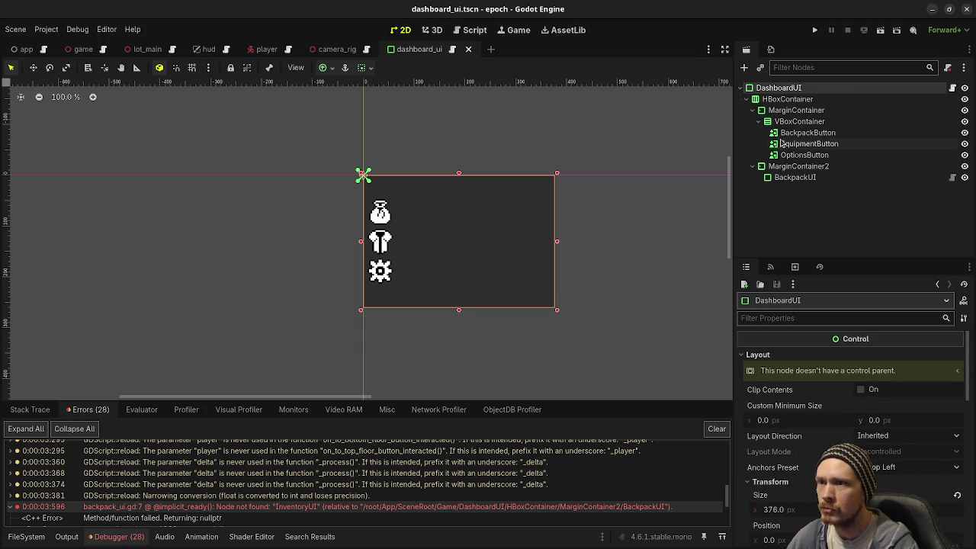
# Step: Delete the existing BackpackUI node from the dashboard scene
pyautogui.click(796, 177)
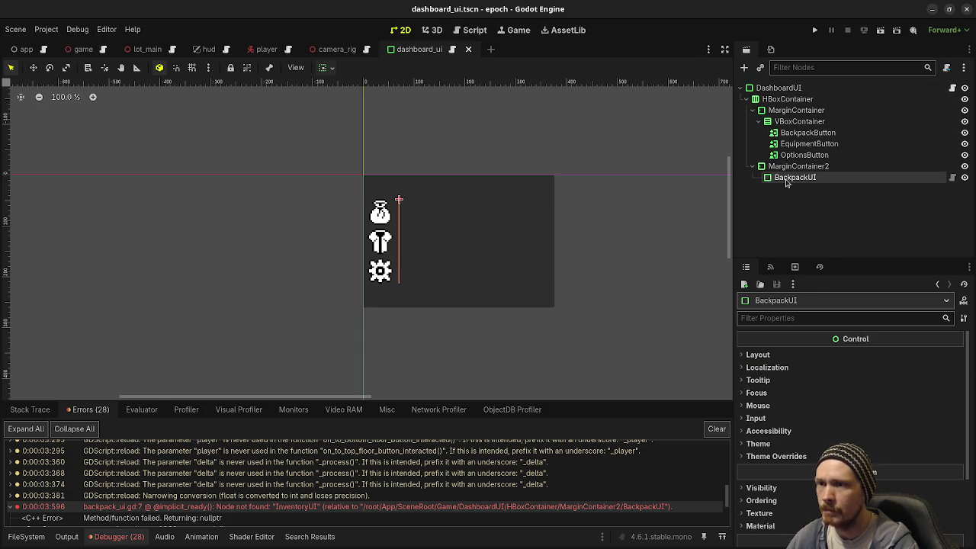
pyautogui.rightClick(790, 179)
pyautogui.click(819, 452)
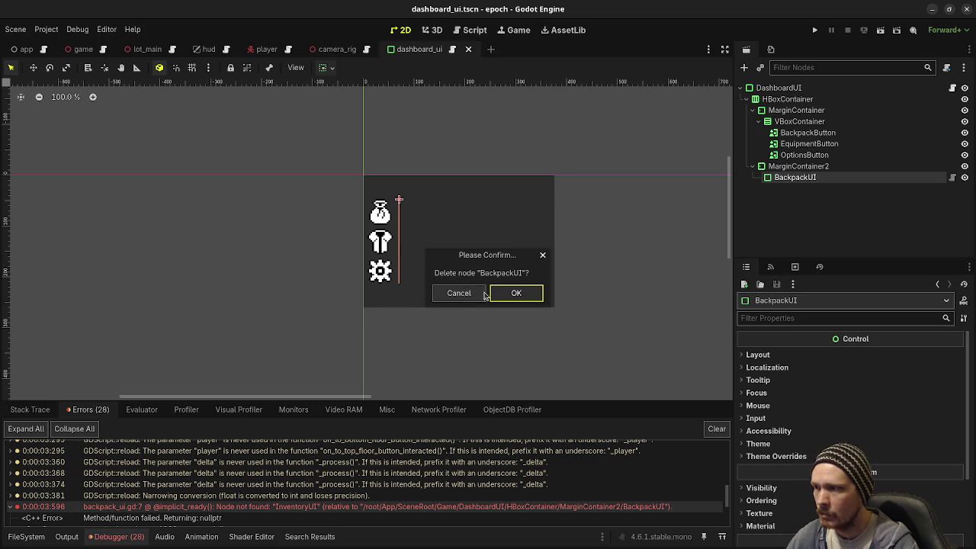
pyautogui.click(507, 296)
# Step: Instance backpack_ui.tscn as a child of MarginContainer2 and save the dashboard scene
pyautogui.click(799, 167)
pyautogui.click(759, 68)
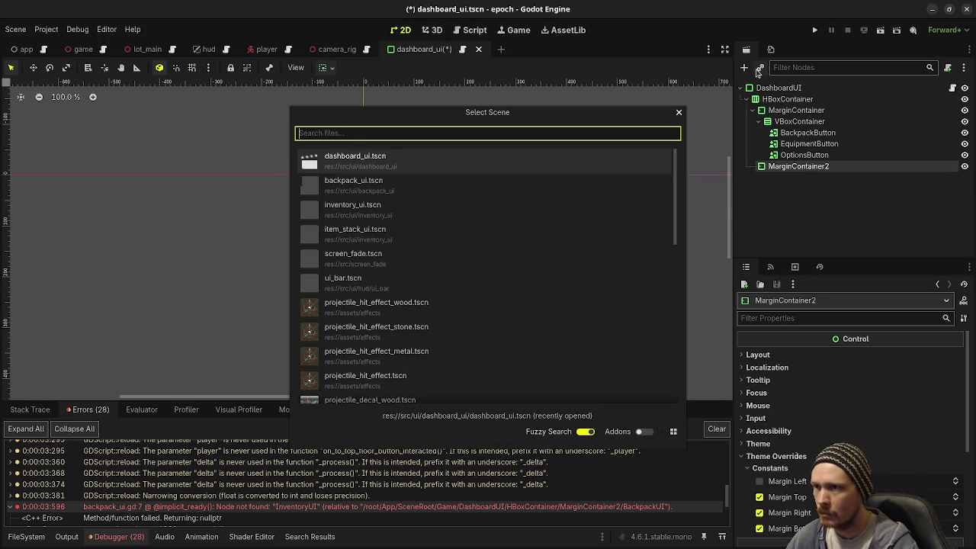
pyautogui.write('backp')
pyautogui.press('Return')
pyautogui.hotkey('ctrl', 's')
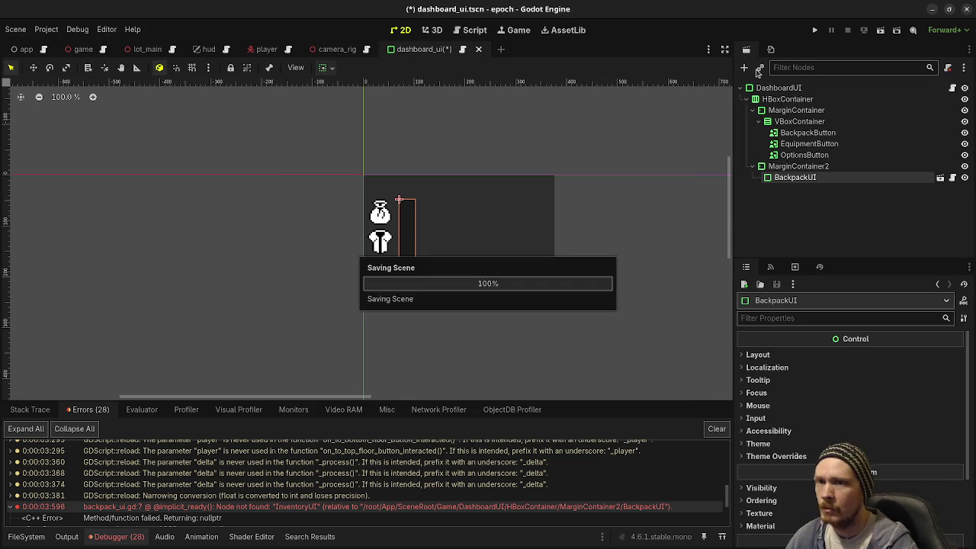
# Step: Run the game, open the dashboard inventory panel, then stop and return to the game scene
pyautogui.press('F5')
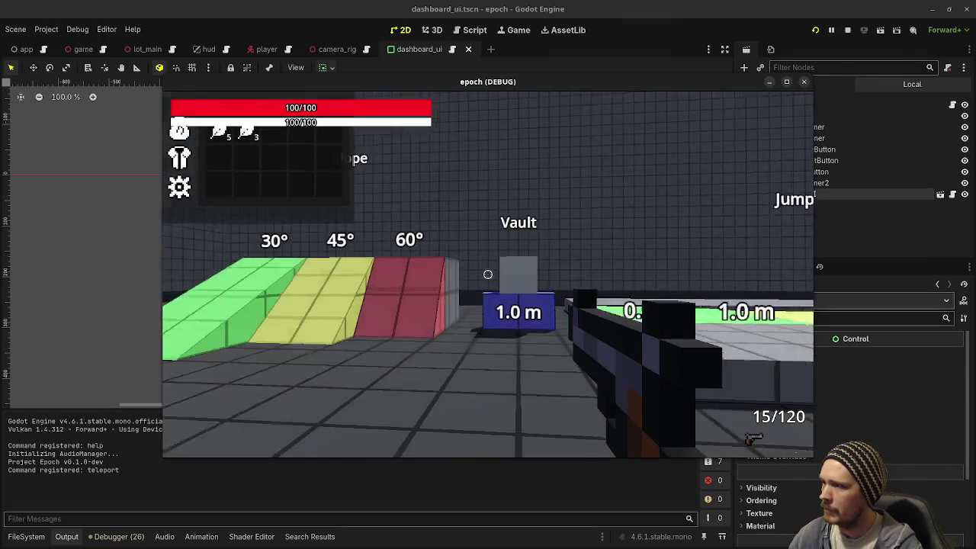
pyautogui.press('Escape')
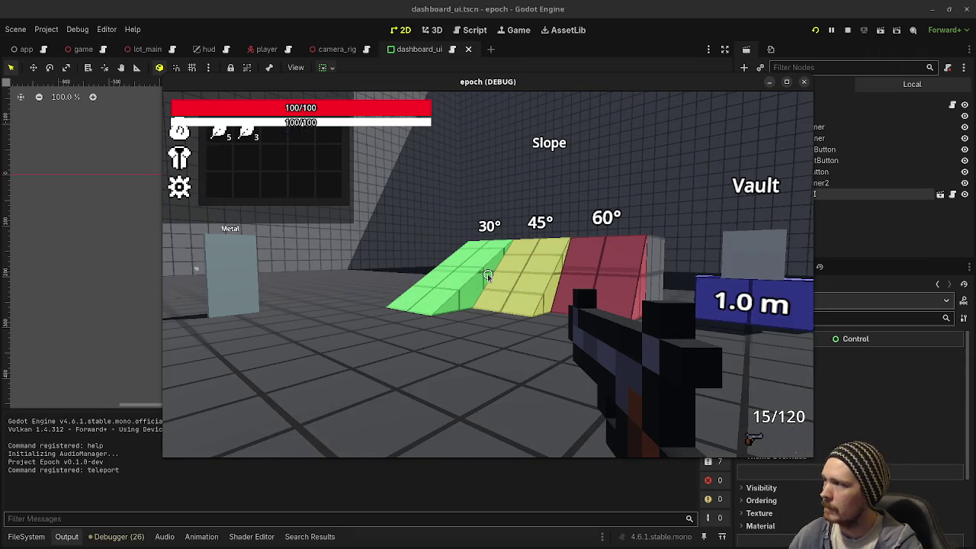
pyautogui.click(847, 33)
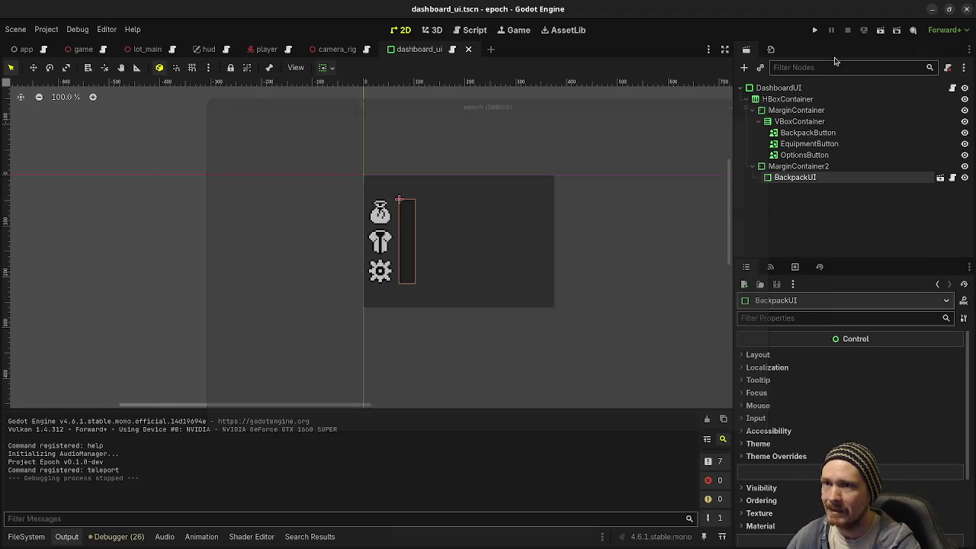
pyautogui.click(84, 50)
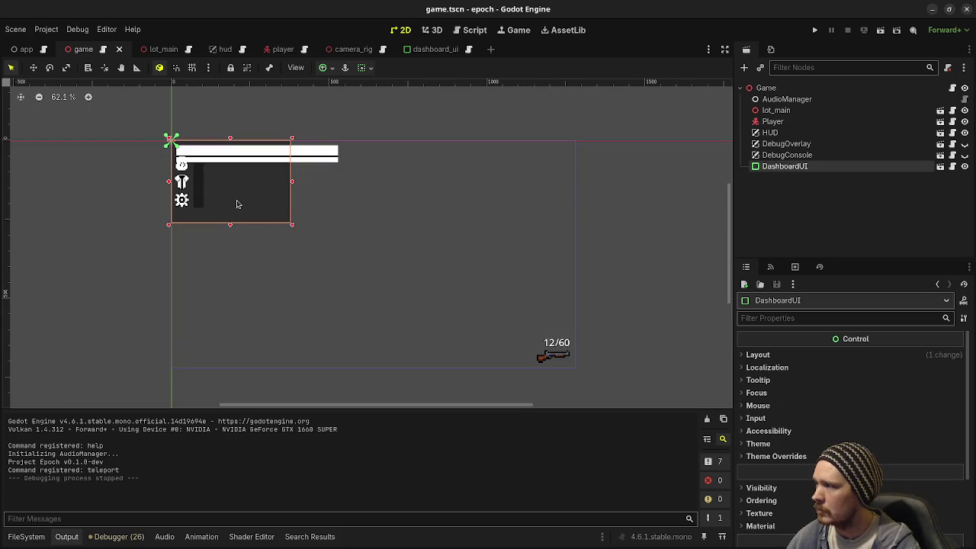
# Step: Apply the Center Left anchor preset to DashboardUI
pyautogui.click(324, 69)
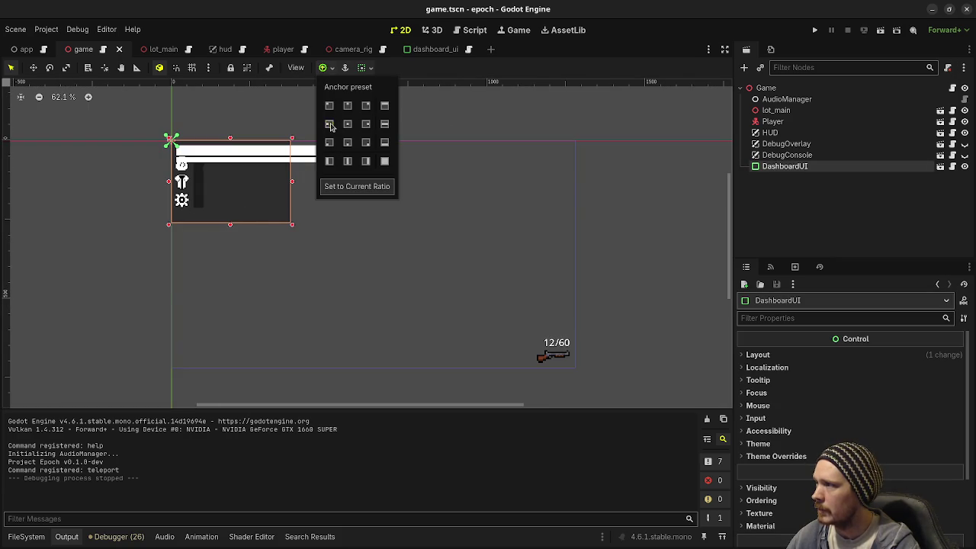
pyautogui.click(328, 123)
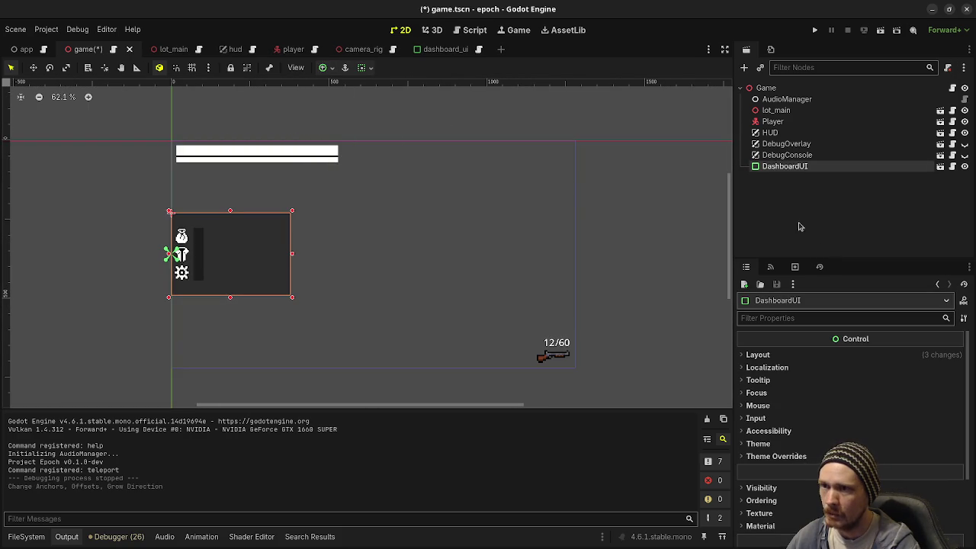
pyautogui.click(762, 355)
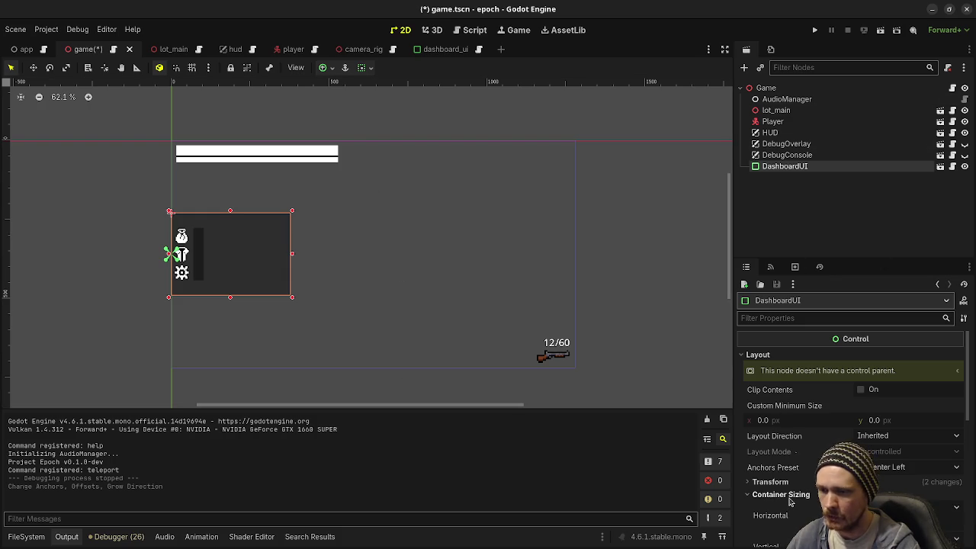
# Step: Set DashboardUI's Transform position x to 32, after first trying 16, and run the game
pyautogui.click(770, 482)
pyautogui.scroll(-3, 770, 482)
pyautogui.scroll(1, 770, 482)
pyautogui.click(792, 408)
pyautogui.write('16')
pyautogui.press('Return')
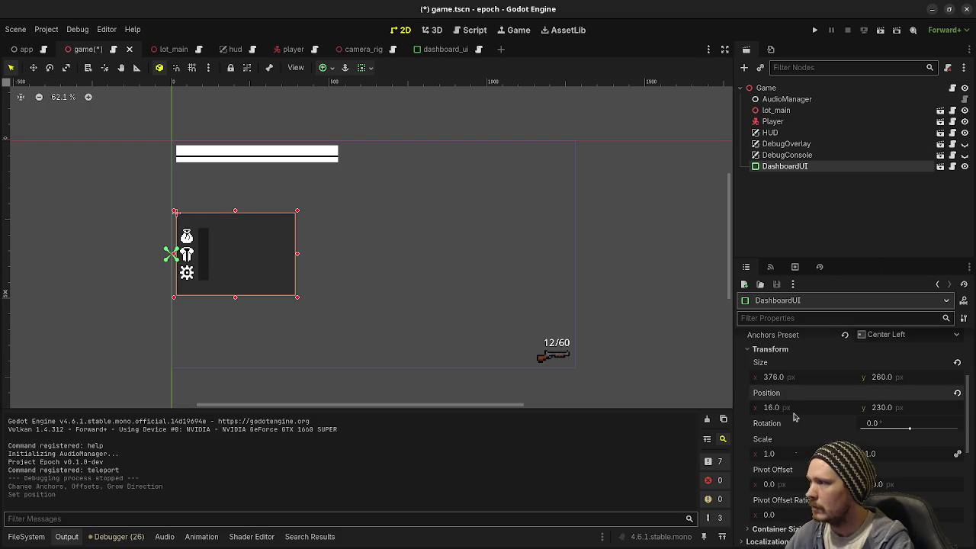
pyautogui.click(793, 411)
pyautogui.write('32')
pyautogui.press('Return')
pyautogui.press('F5')
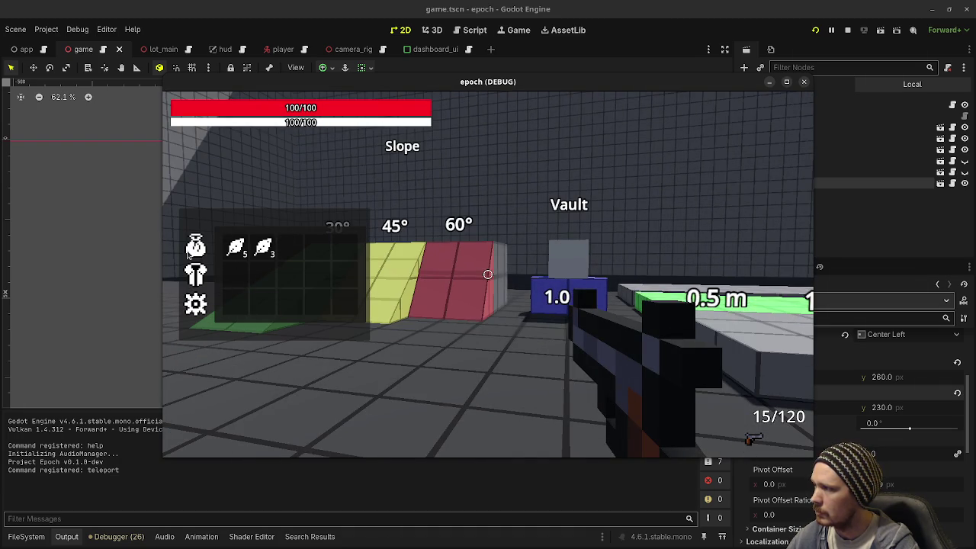
# Step: Toggle the inventory panel closed and open several times in-game, including with Tab, then stop the game
pyautogui.click(201, 282)
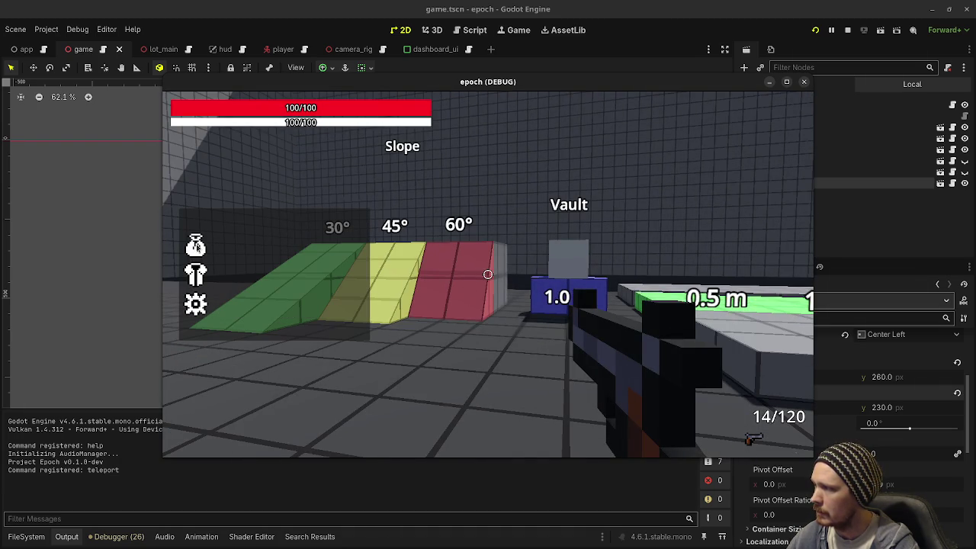
pyautogui.click(487, 274)
pyautogui.press('Tab')
pyautogui.click(195, 288)
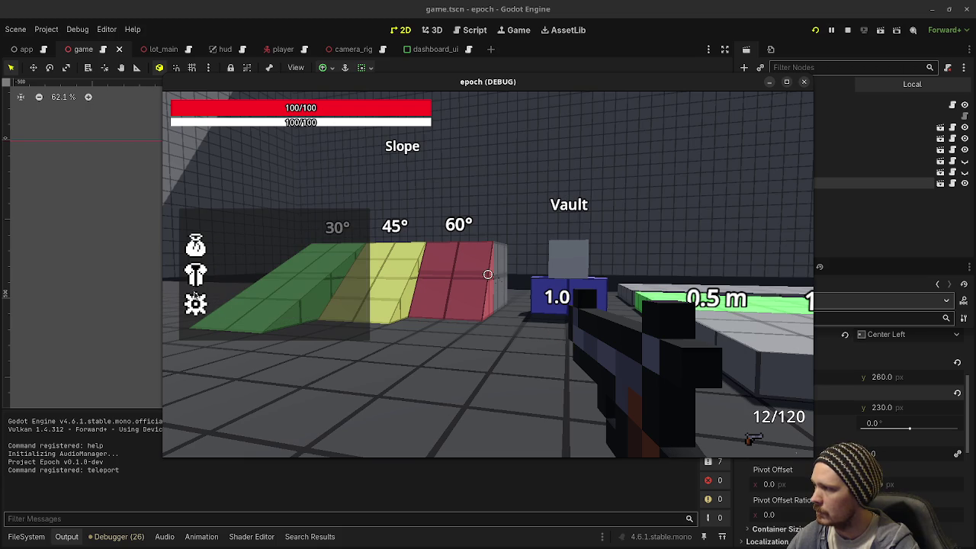
pyautogui.click(198, 263)
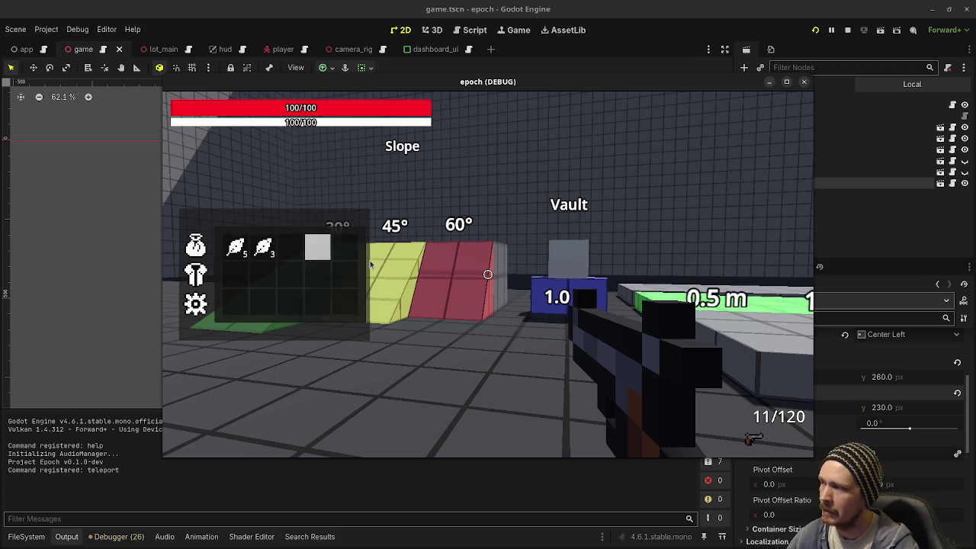
pyautogui.click(194, 309)
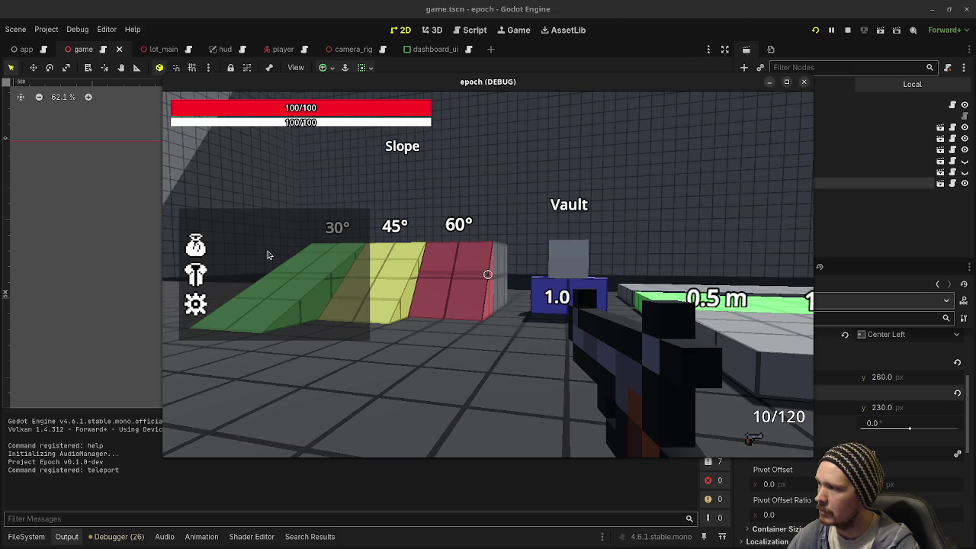
pyautogui.click(197, 255)
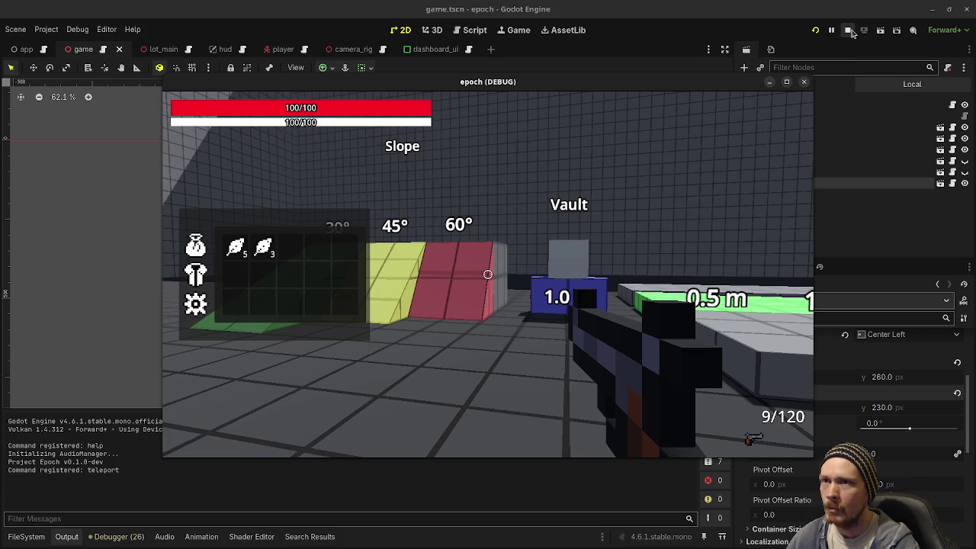
pyautogui.click(847, 30)
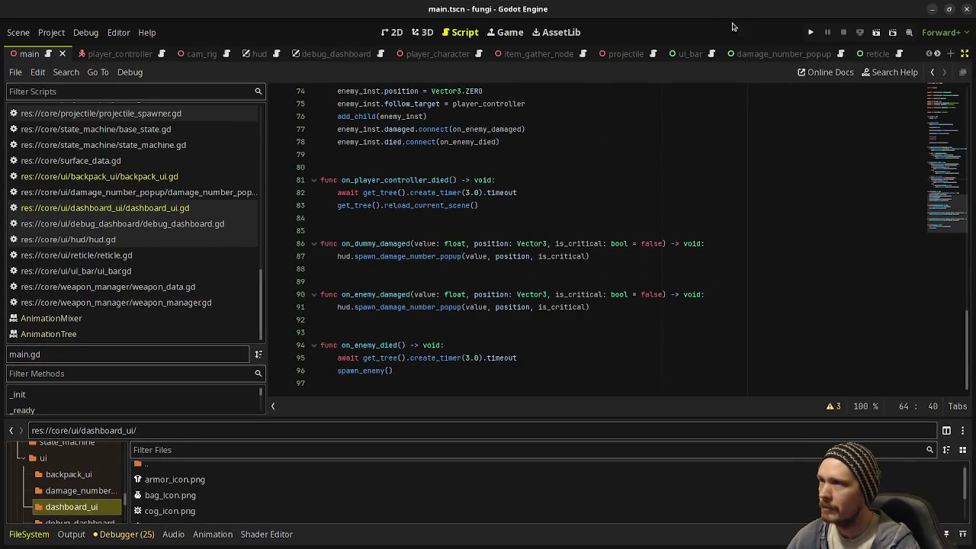
# Step: Run the fungi reference project, toggle its inventory with Tab, and close it with F8
pyautogui.click(811, 32)
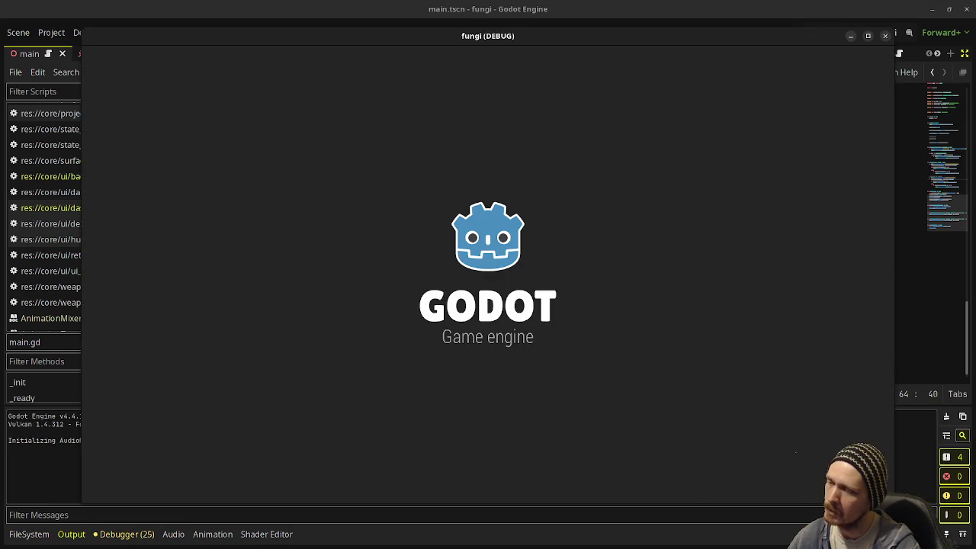
pyautogui.press('Tab')
pyautogui.press('Tab')
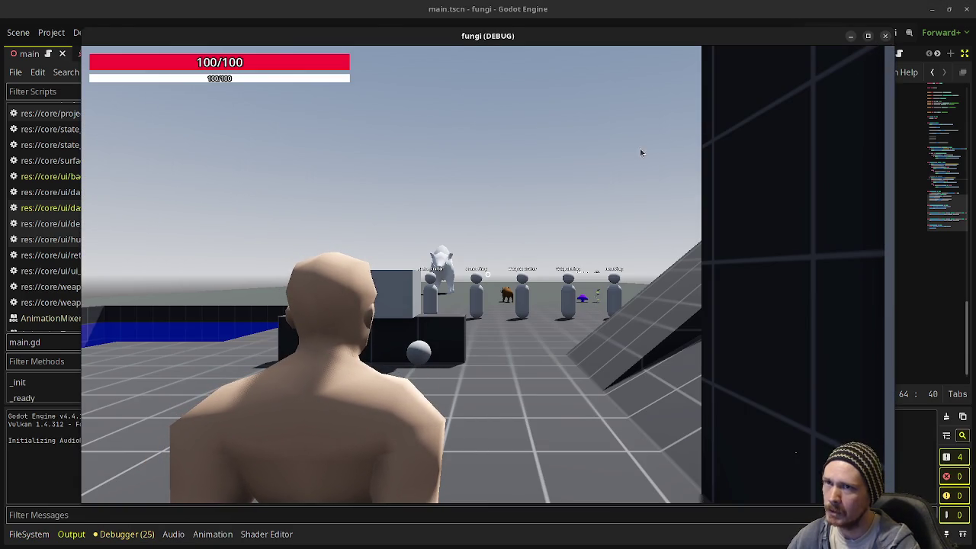
pyautogui.press('F8')
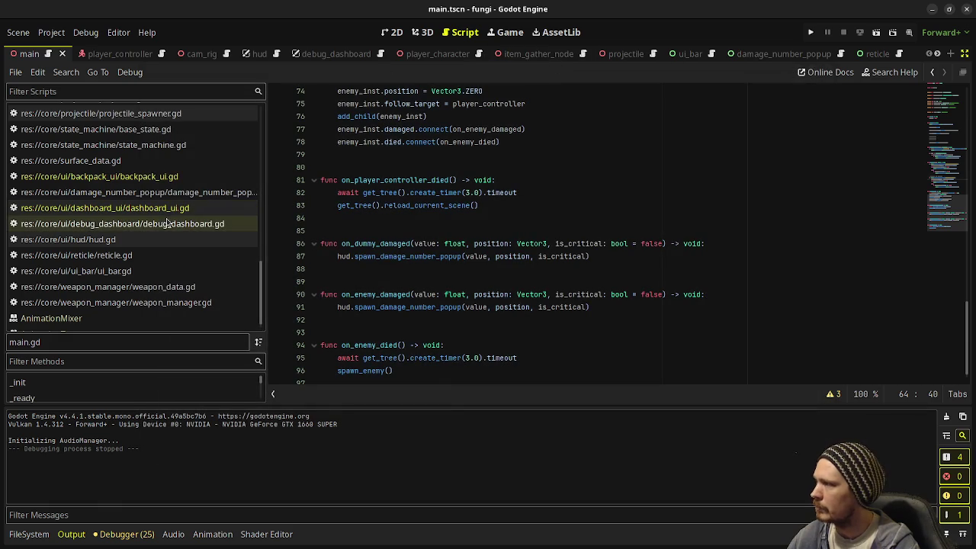
# Step: Return to the epoch project's editor and show its Script workspace with game.gd
pyautogui.scroll(-1, 147, 255)
pyautogui.scroll(3, 147, 256)
pyautogui.scroll(-3, 114, 289)
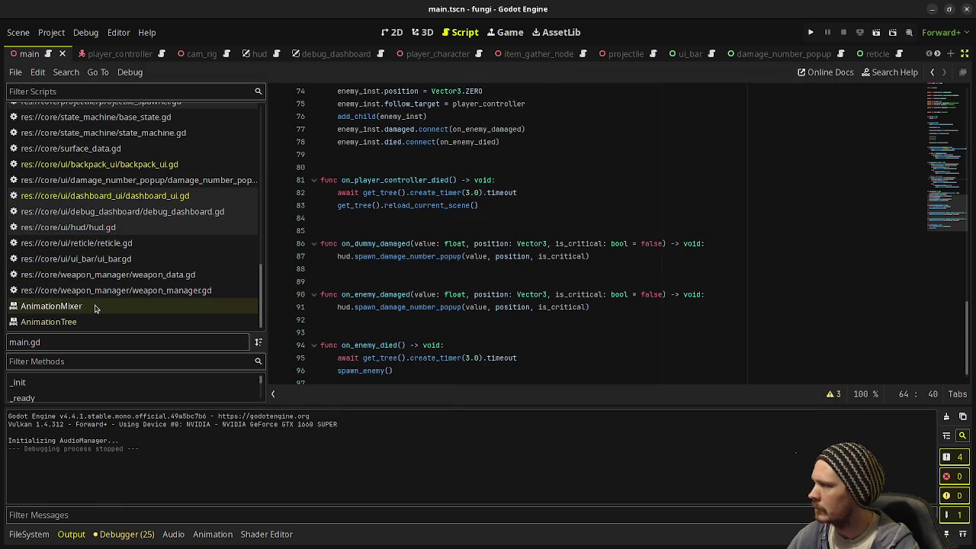
pyautogui.click(90, 305)
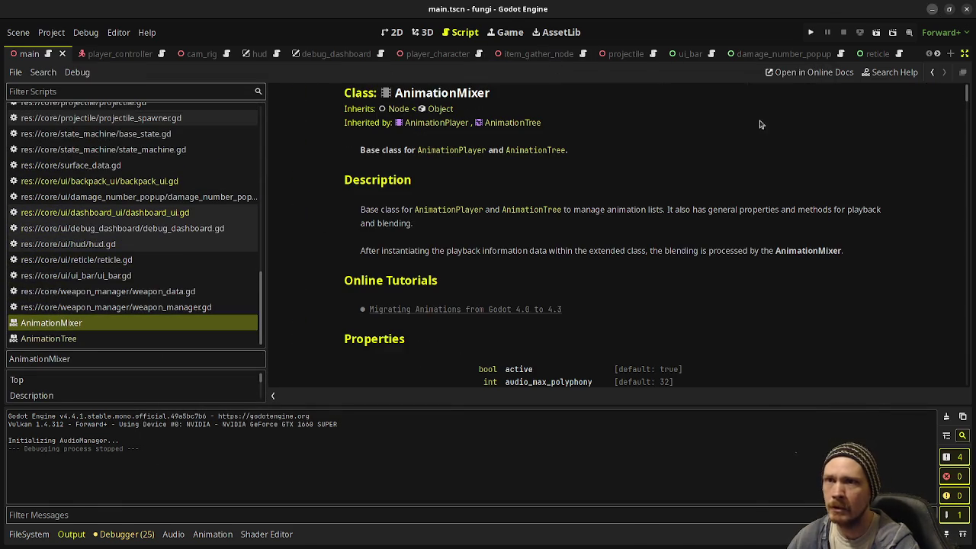
pyautogui.hotkey('alt', 'Tab')
pyautogui.click(479, 30)
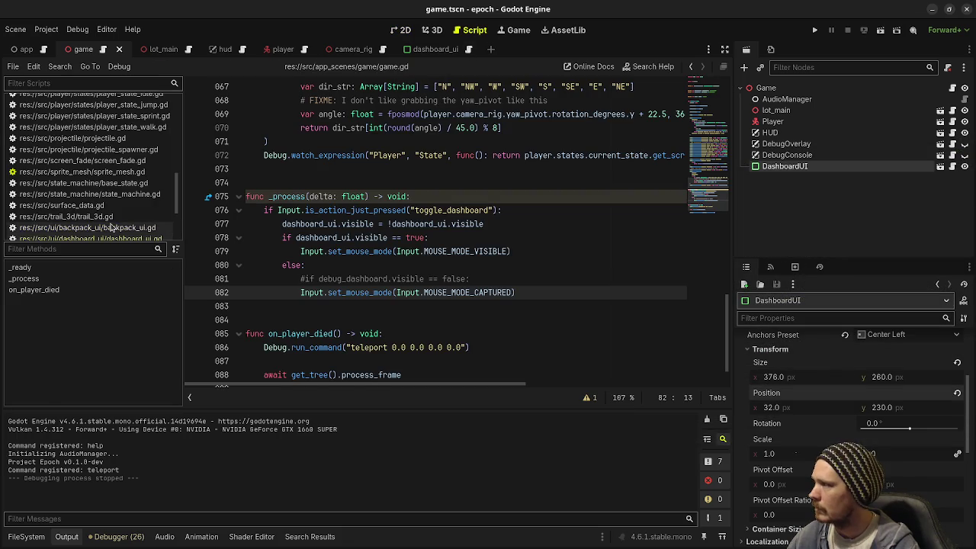
# Step: Open and browse the inventory_ui.gd script
pyautogui.scroll(-3, 106, 208)
pyautogui.scroll(-1, 107, 206)
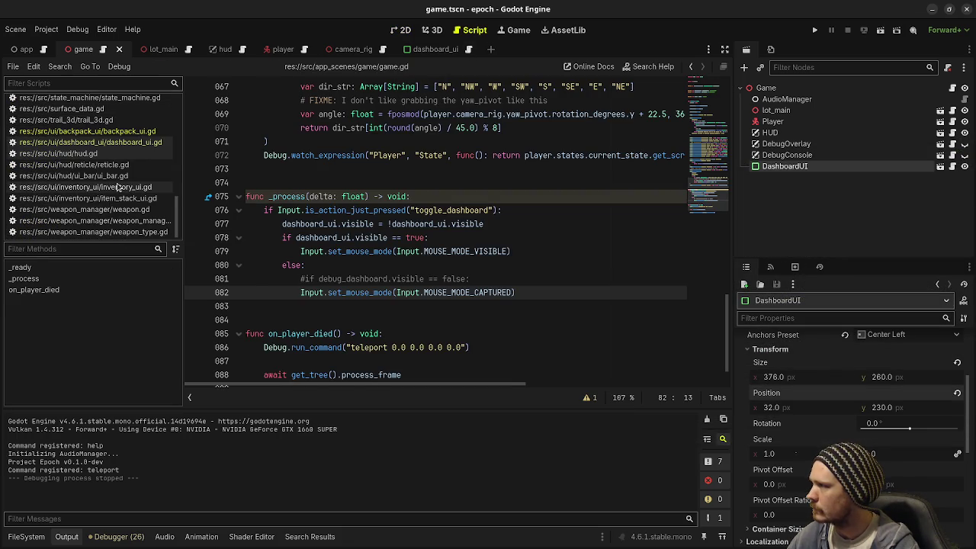
pyautogui.click(118, 187)
pyautogui.scroll(8, 122, 190)
pyautogui.scroll(-8, 115, 175)
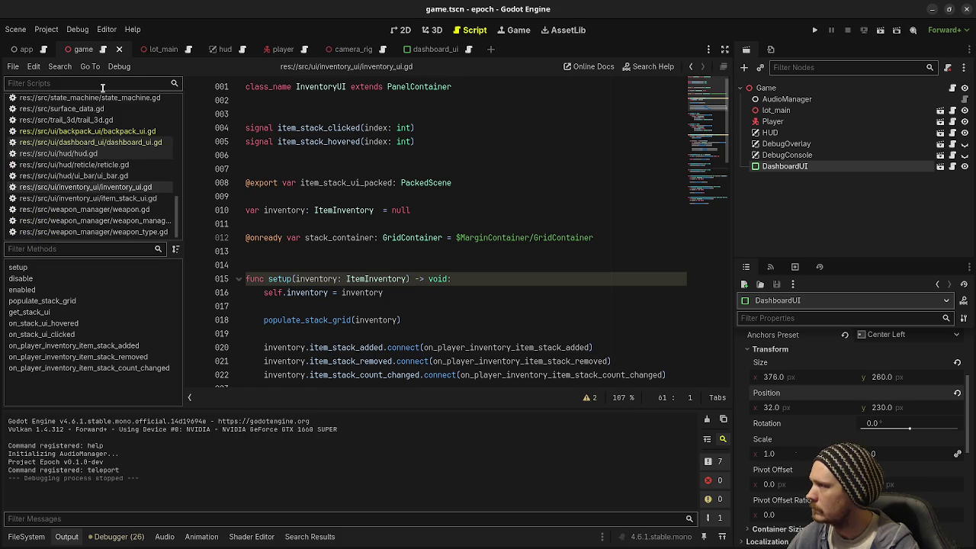
# Step: Open item_inventory.gd via the 'item' filter, set inventory_size to 20, and run the game
pyautogui.write('item')
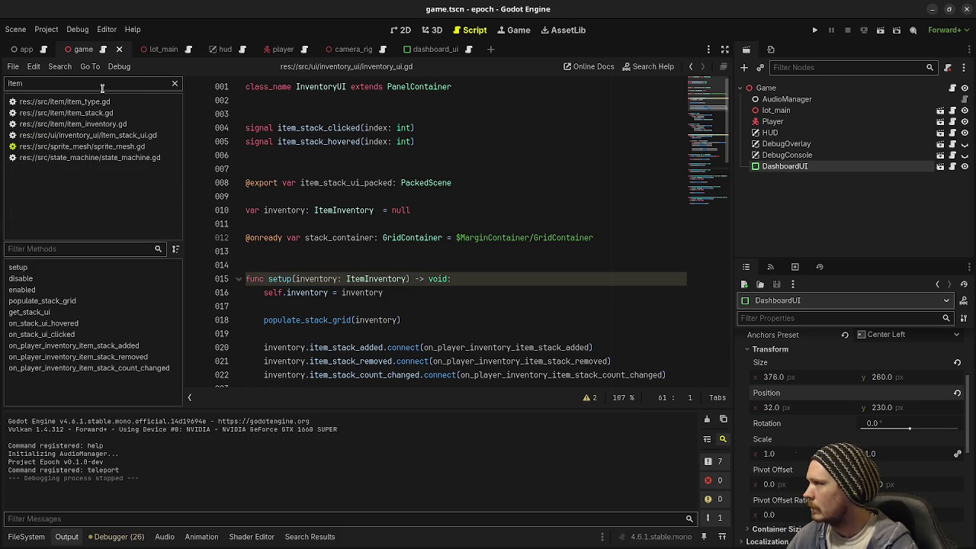
pyautogui.click(98, 123)
pyautogui.scroll(7, 324, 202)
pyautogui.scroll(15, 324, 202)
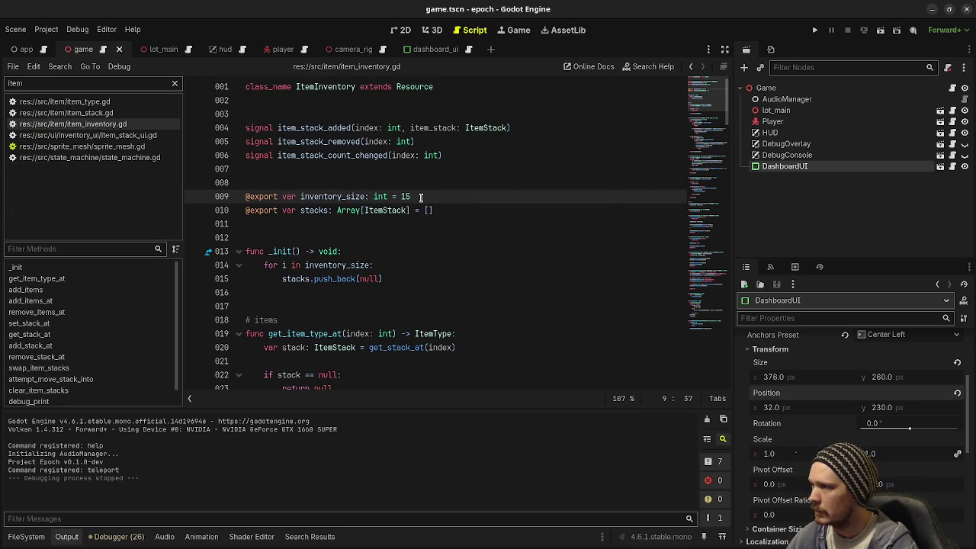
pyautogui.write('20')
pyautogui.press('F5')
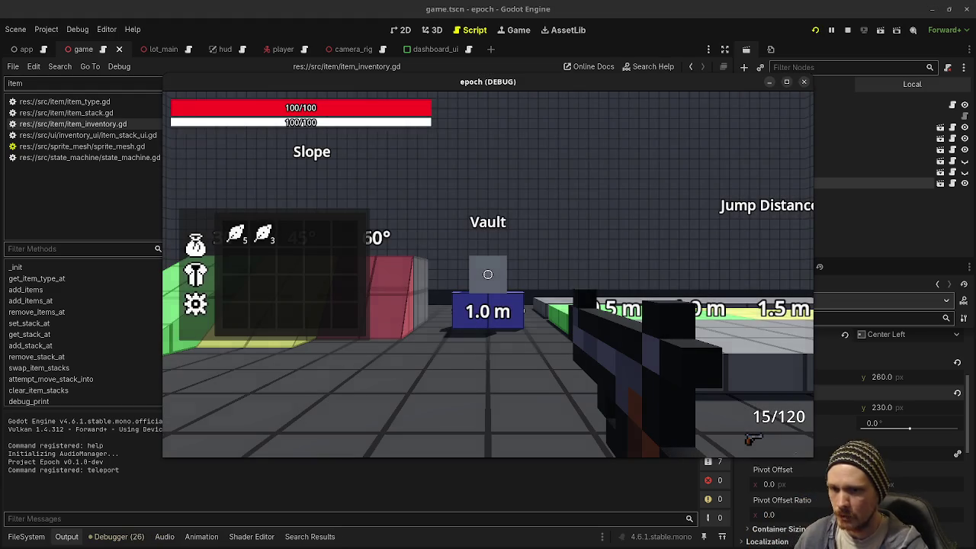
# Step: Walk toward the slopes, toggling the inventory panel with Tab, and climb the coloured jump-height steps
pyautogui.press('s')
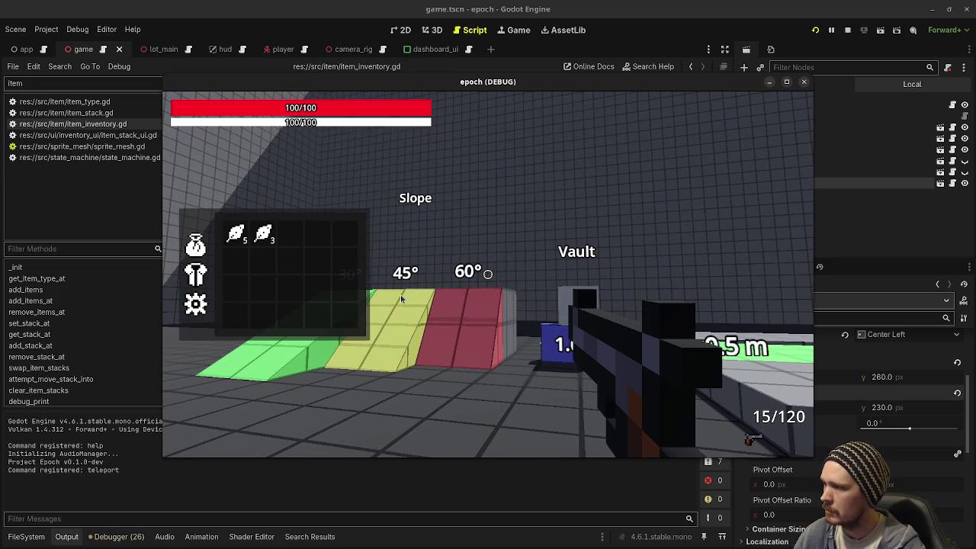
pyautogui.press('Tab')
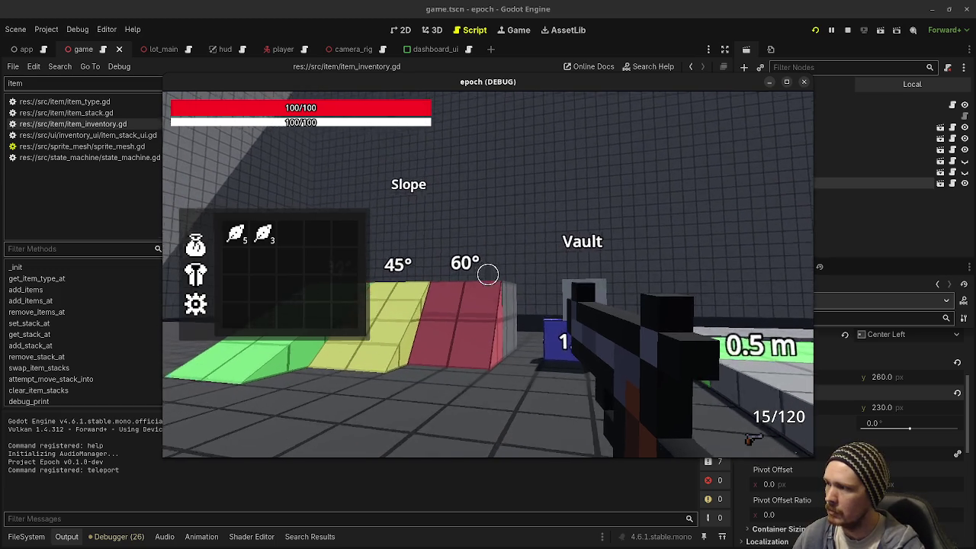
pyautogui.moveTo(488, 273)
pyautogui.press('Tab')
pyautogui.press('w')
pyautogui.press('Tab')
pyautogui.press('w')
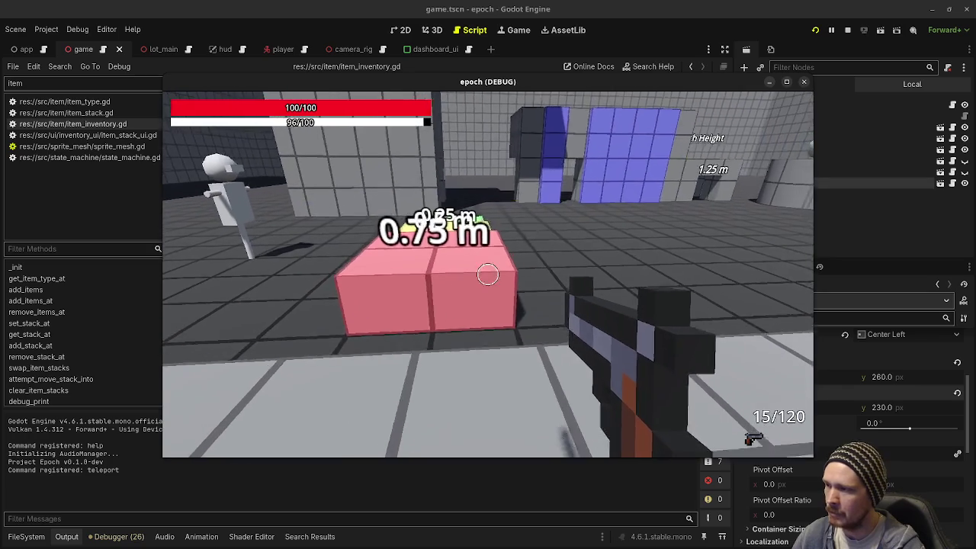
pyautogui.press('space')
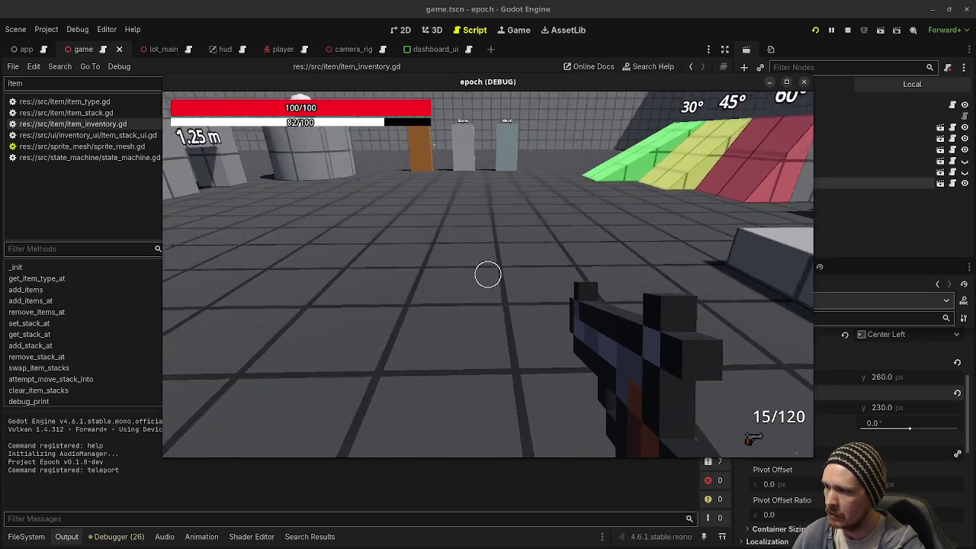
# Step: Toggle the inventory with I while crossing the jump blocks and green platform, then stop the game
pyautogui.press('w')
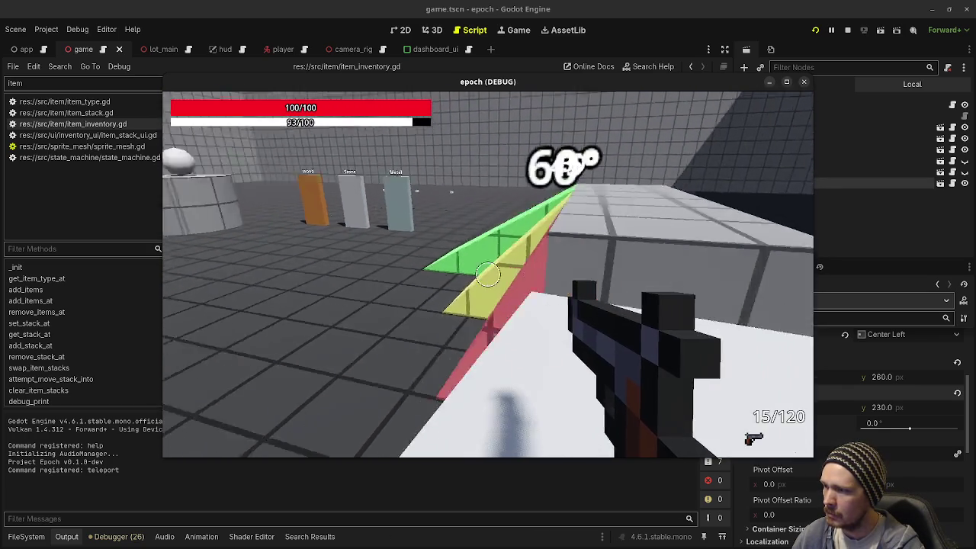
pyautogui.press('i')
pyautogui.press('i')
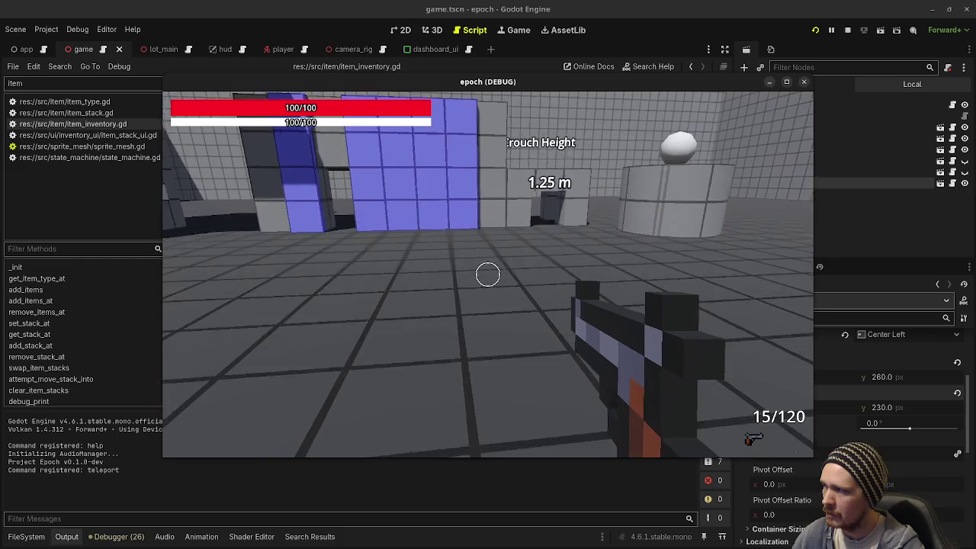
pyautogui.press('w')
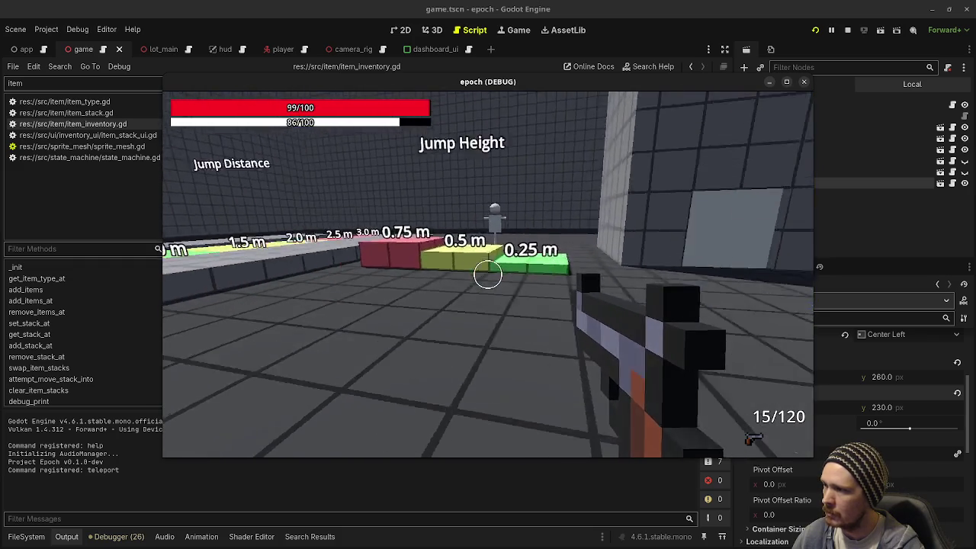
pyautogui.press('w')
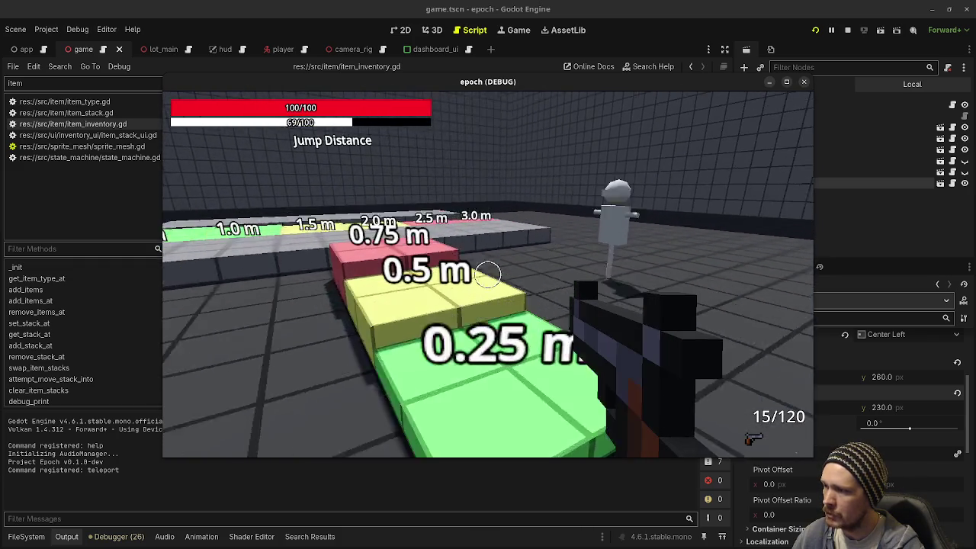
pyautogui.press('i')
pyautogui.press('w')
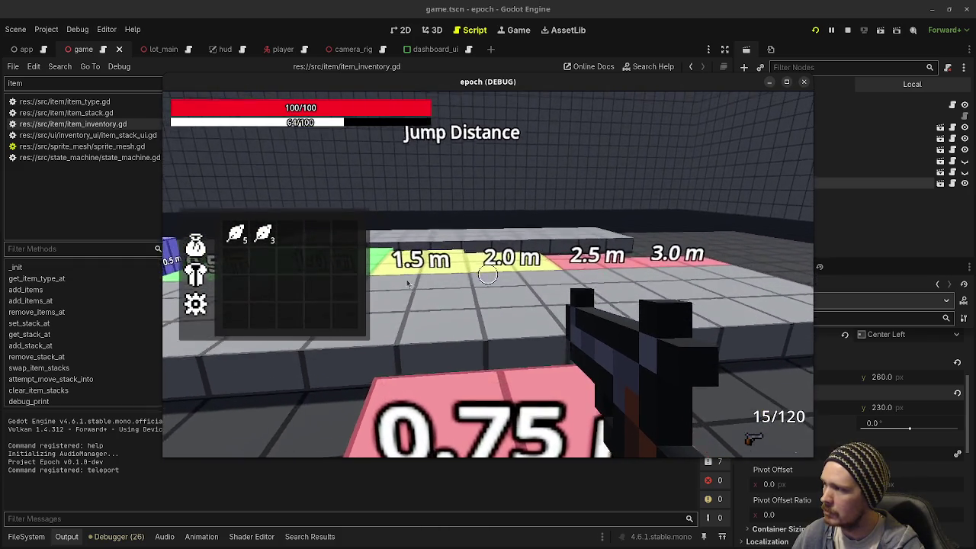
pyautogui.press('i')
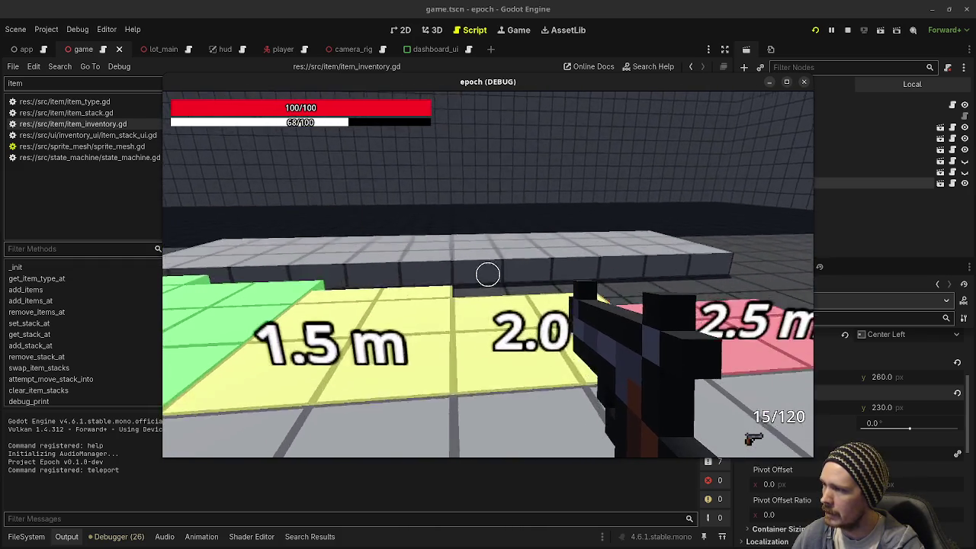
pyautogui.press('w')
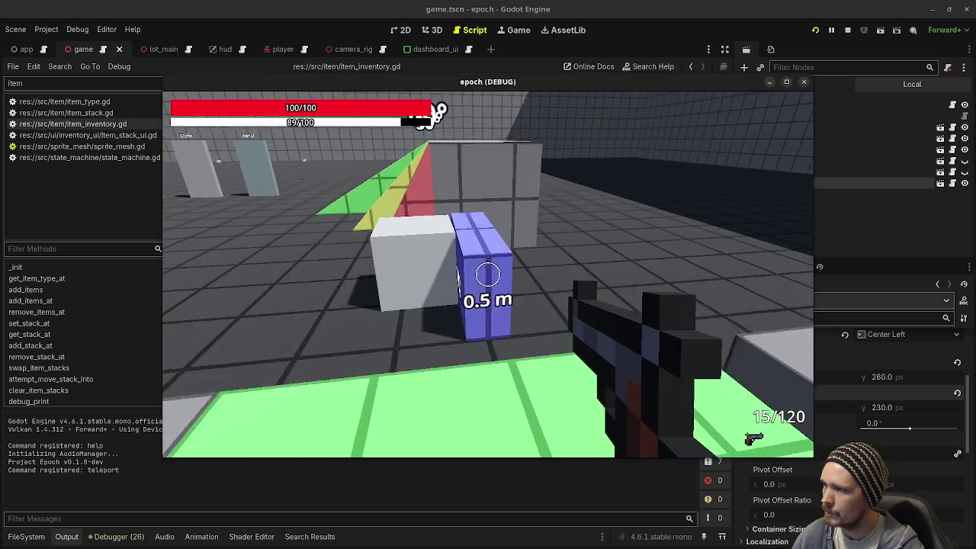
pyautogui.press('w')
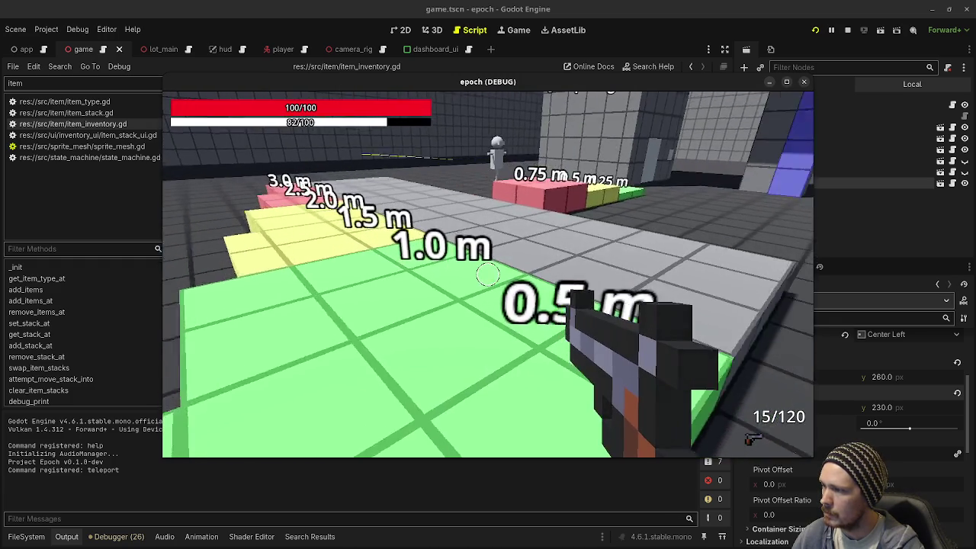
pyautogui.press('i')
pyautogui.press('w')
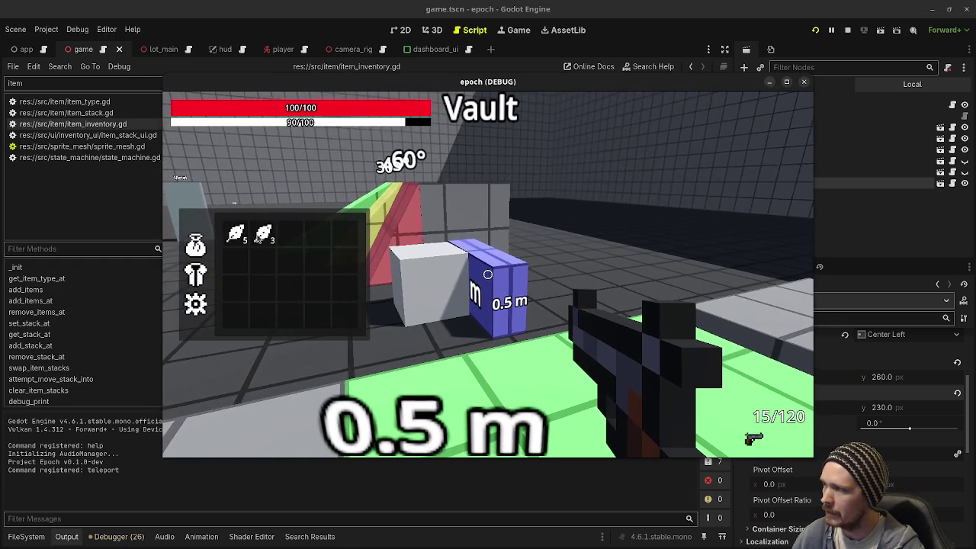
pyautogui.click(847, 32)
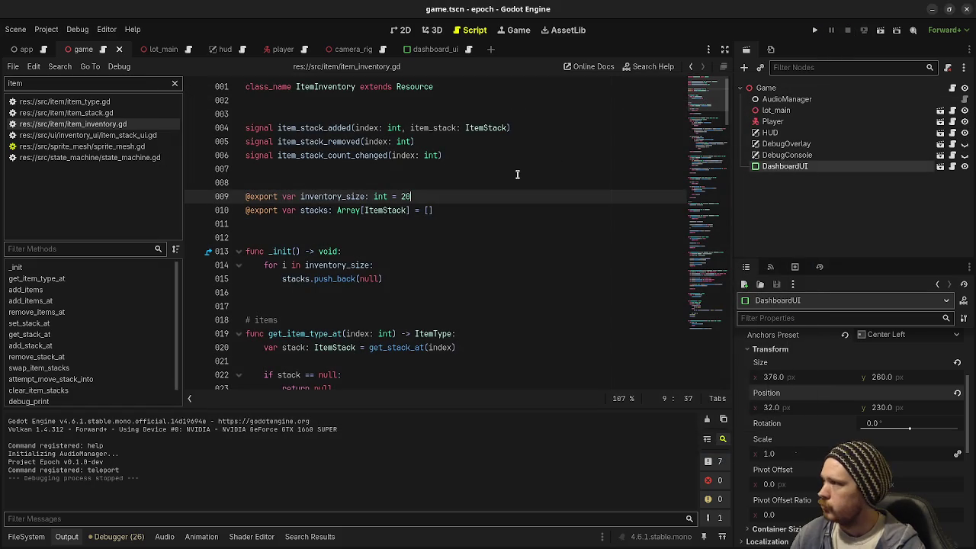
# Step: Clear the script filter, rerun the game, and fire with the inventory panel open
pyautogui.click(174, 83)
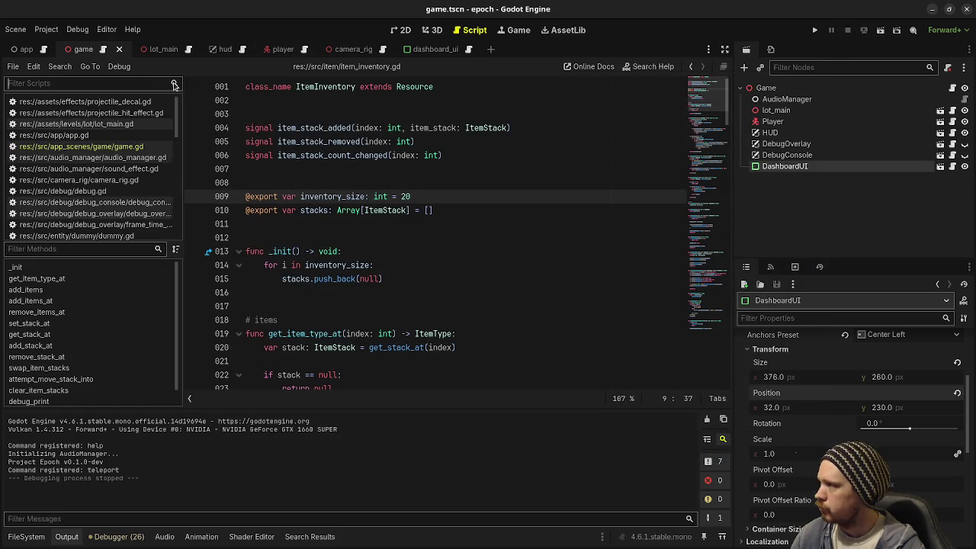
pyautogui.click(815, 32)
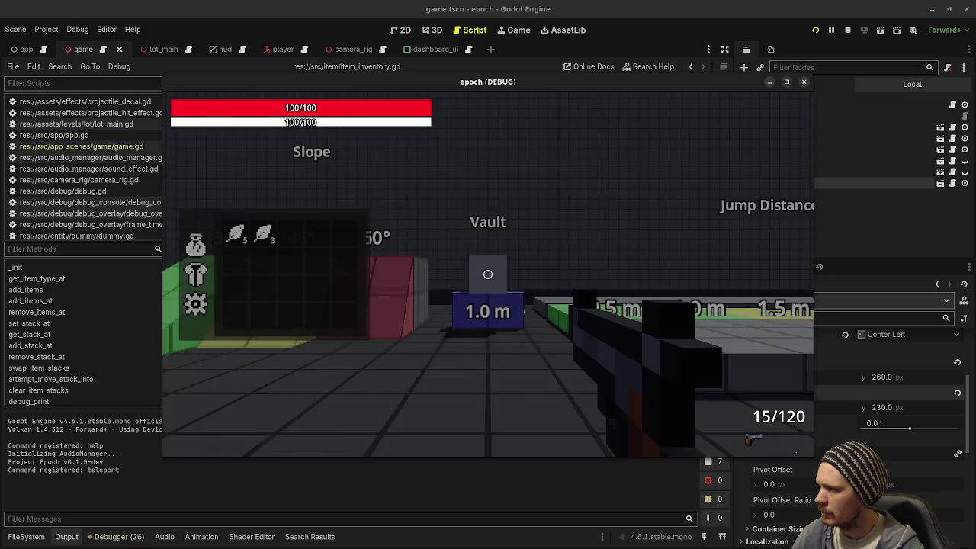
pyautogui.press('Tab')
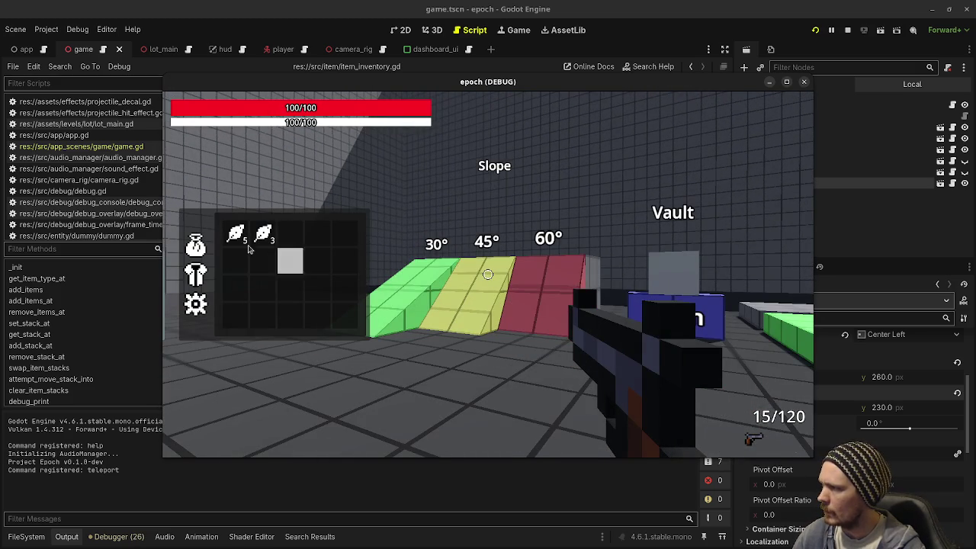
pyautogui.click(234, 233)
pyautogui.click(847, 30)
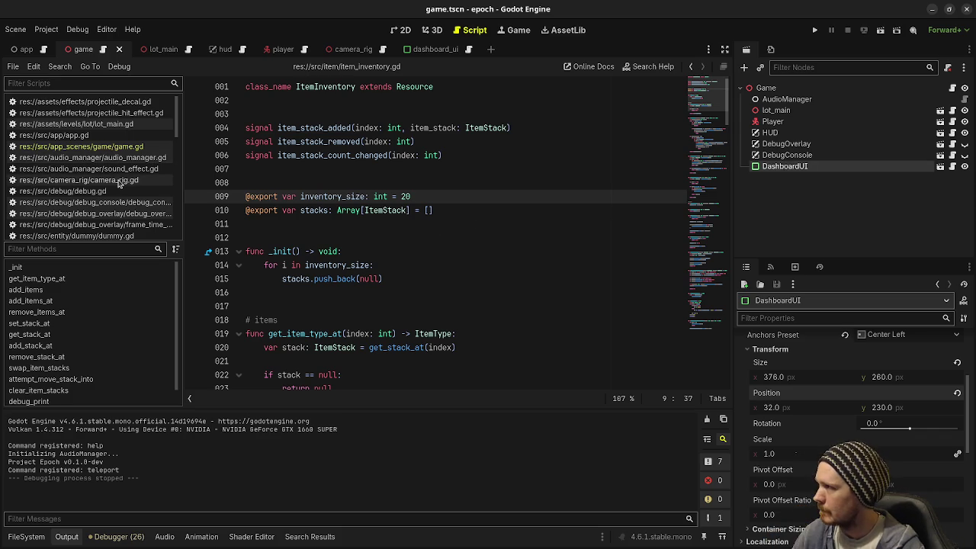
# Step: Open player.gd and scroll to the primary-fire trigger code in _process
pyautogui.scroll(-8, 114, 179)
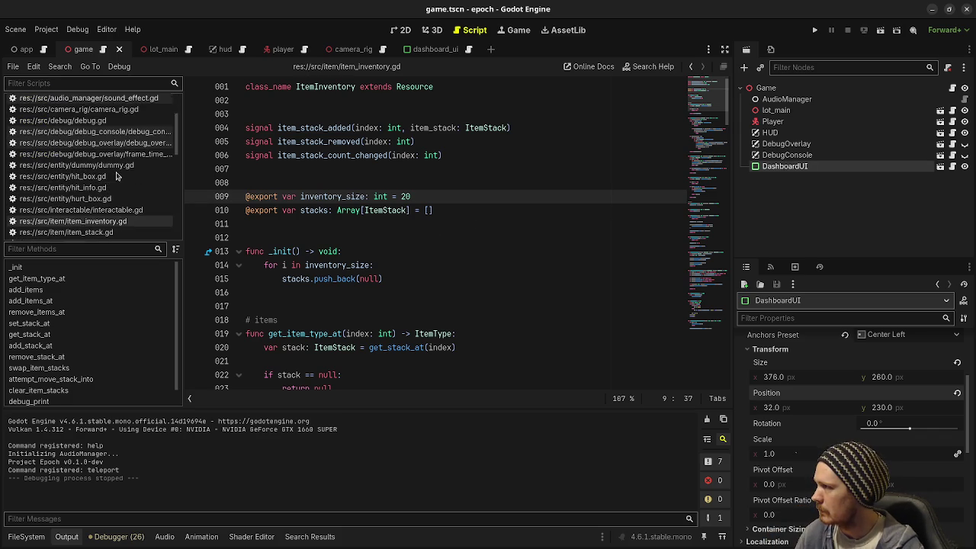
pyautogui.click(109, 178)
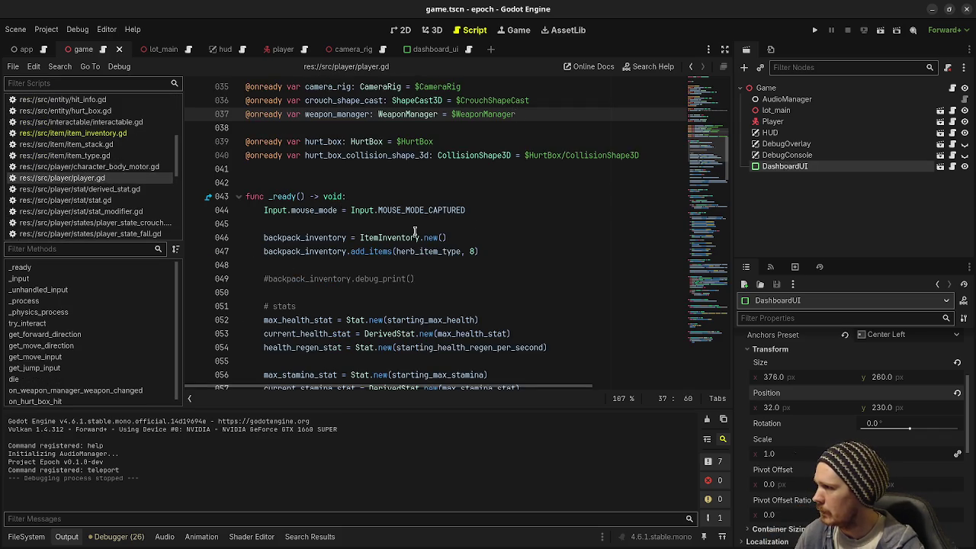
pyautogui.scroll(-8, 427, 244)
pyautogui.scroll(-3, 429, 243)
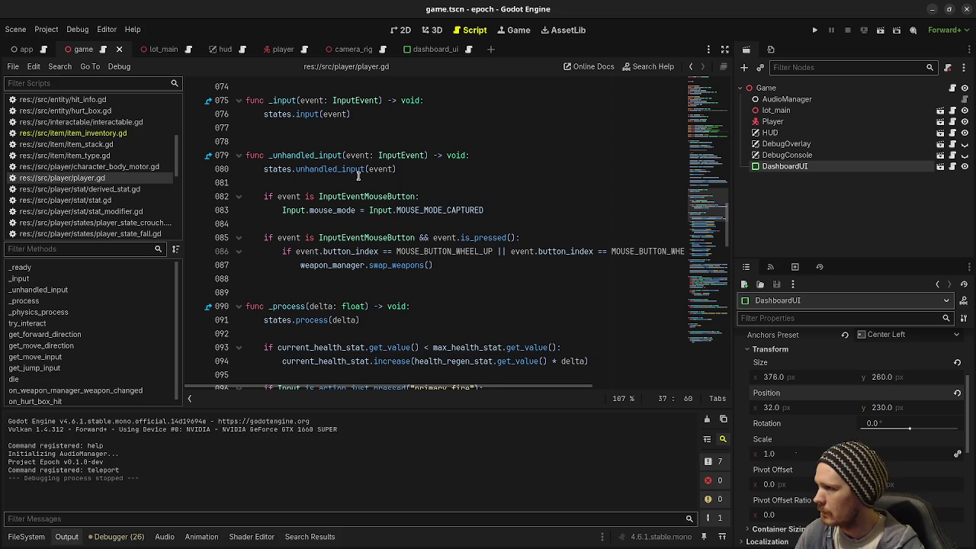
pyautogui.scroll(-3, 366, 213)
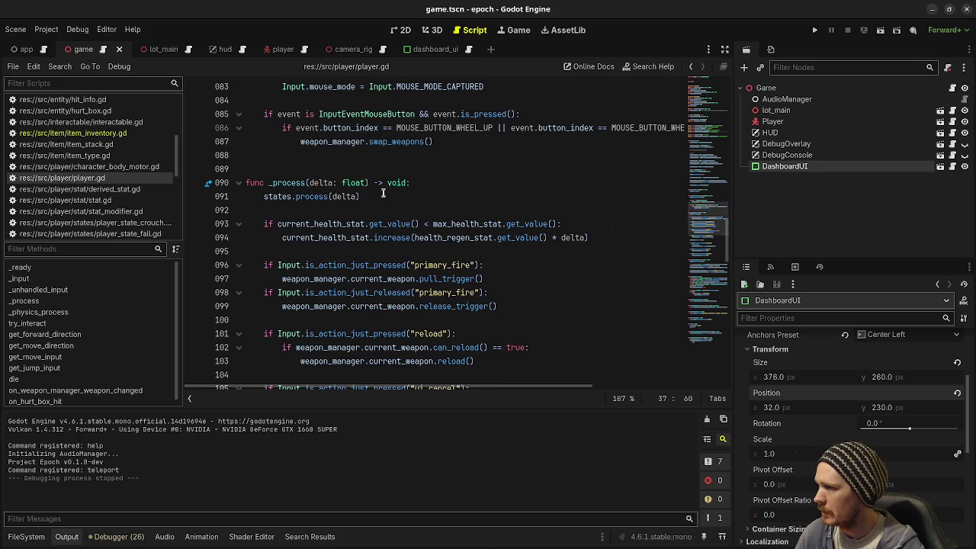
pyautogui.moveTo(411, 294)
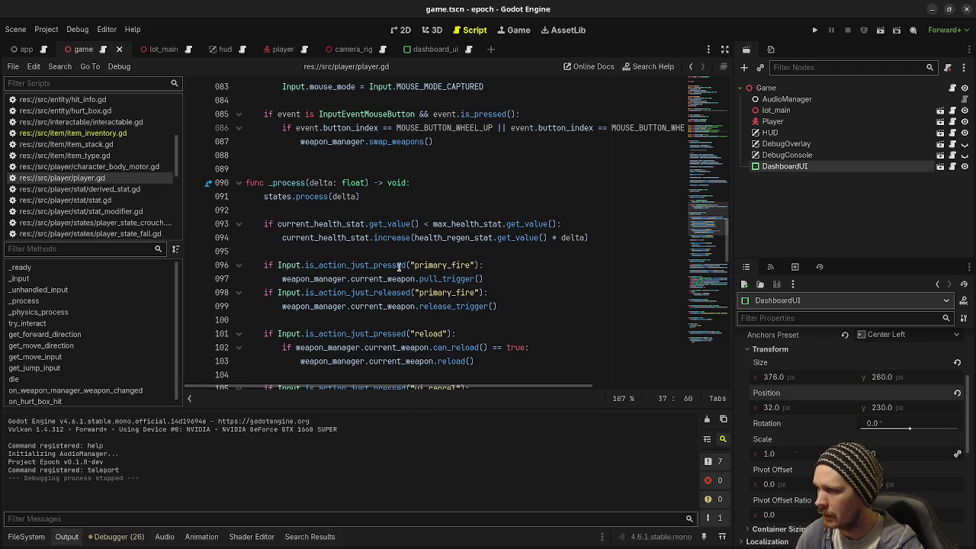
pyautogui.moveTo(399, 266)
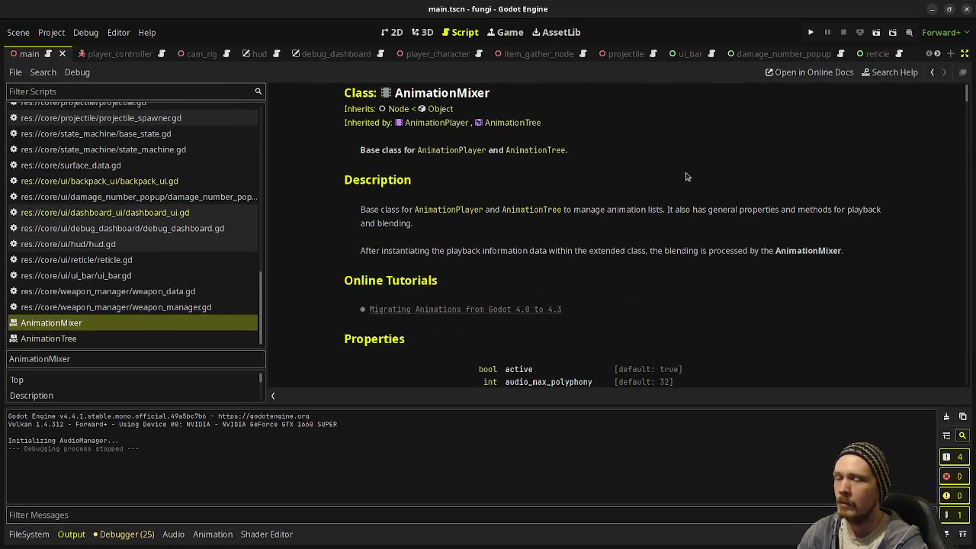
# Step: Run the fungi game with F5, open its inventory and use three herbs
pyautogui.press('F5')
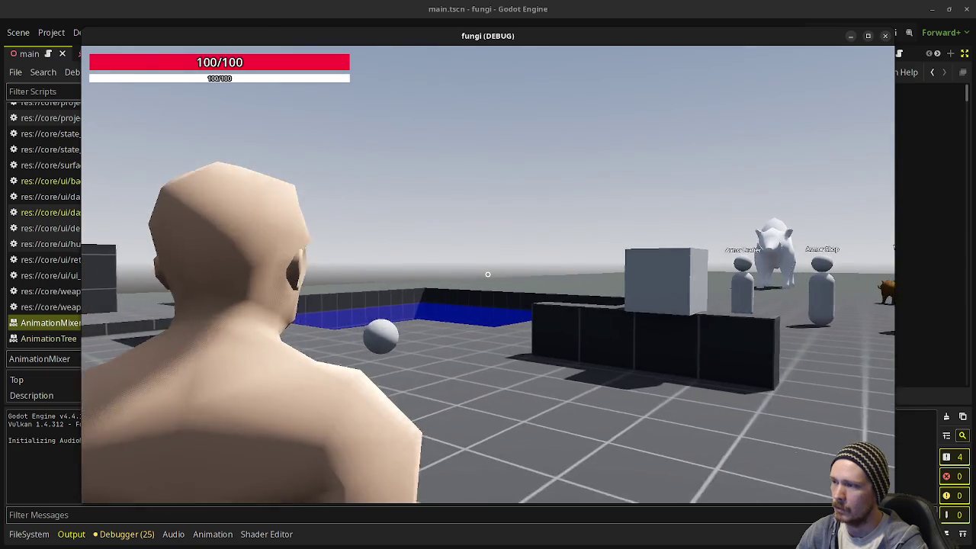
pyautogui.press('w')
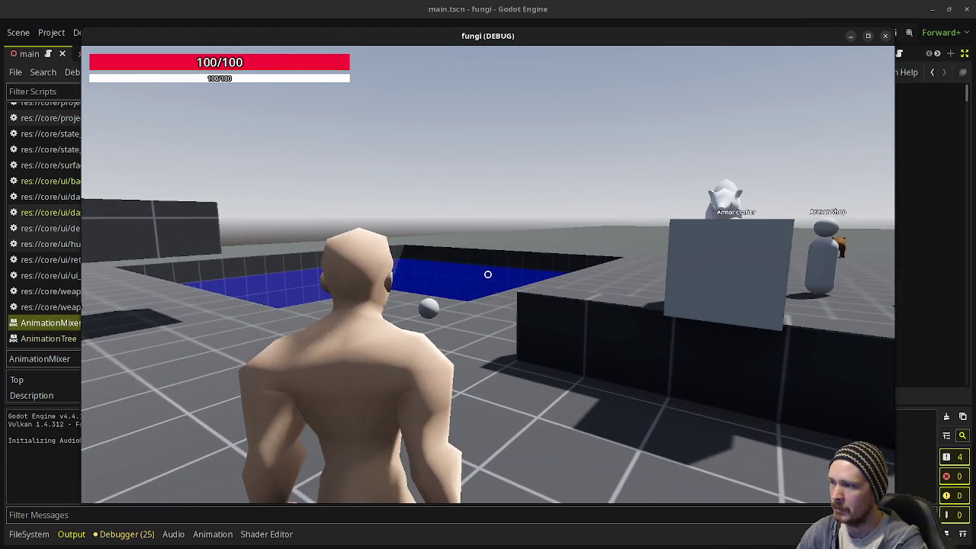
pyautogui.press('i')
pyautogui.click(255, 219)
pyautogui.click(256, 213)
pyautogui.click(256, 214)
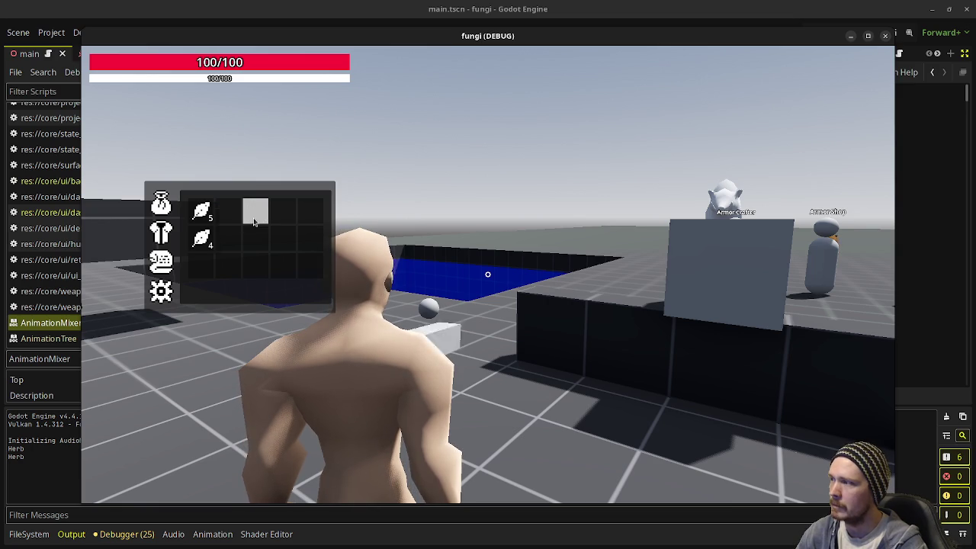
# Step: Aim and sprint with the inventory open, then stop the fungi game and minimize its editor
pyautogui.rightClick(788, 113)
pyautogui.press('shift')
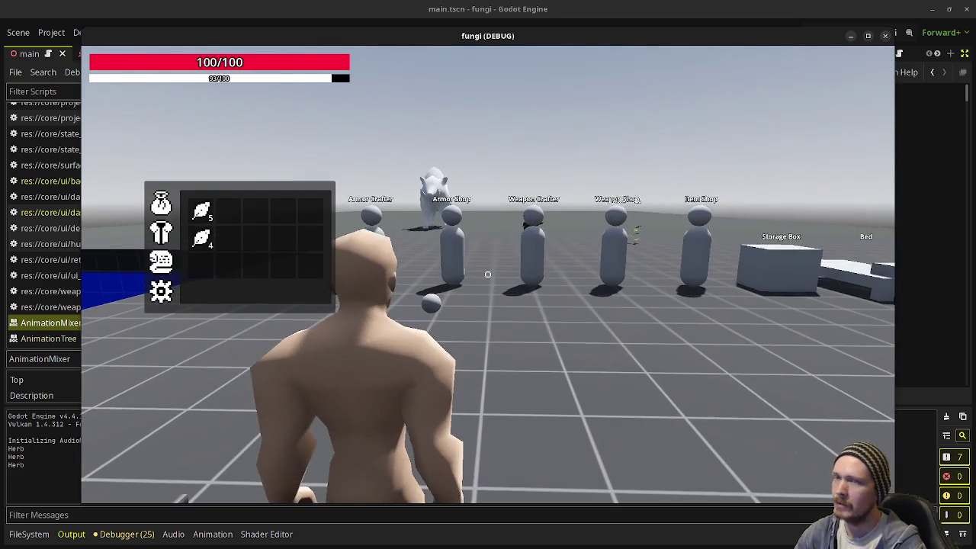
pyautogui.click(884, 36)
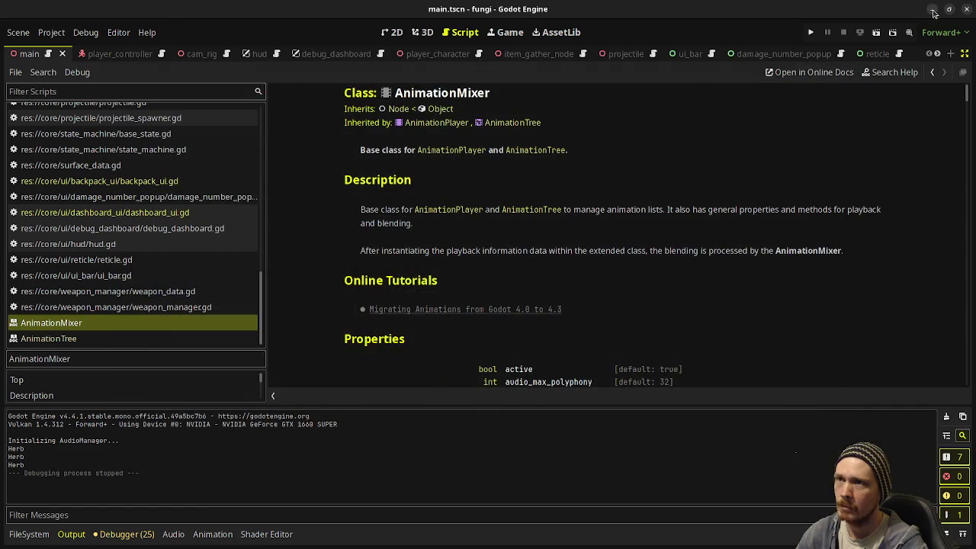
pyautogui.click(933, 11)
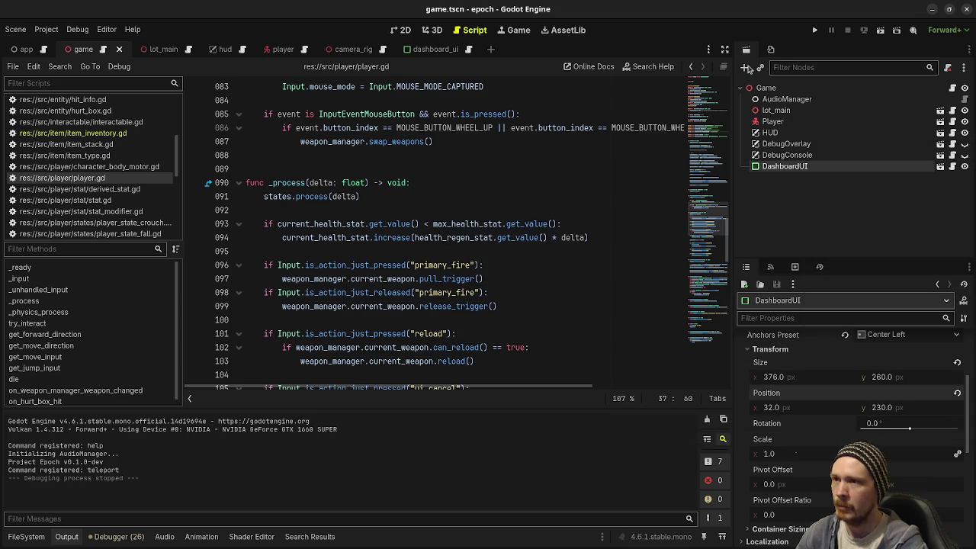
# Step: Add 'if Game.instance.dashboard_ui.visible == false:' above pull_trigger and indent pull_trigger under it
pyautogui.click(499, 266)
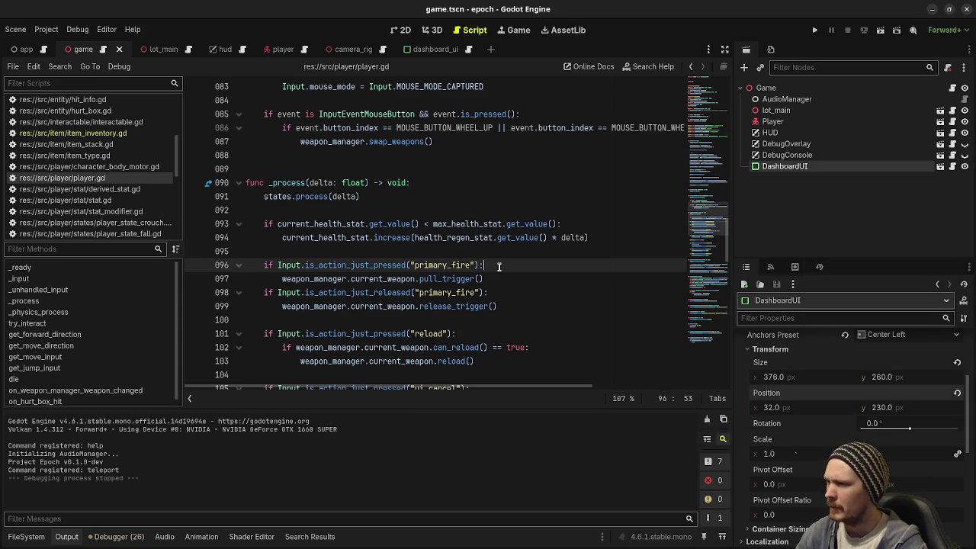
pyautogui.press('Return')
pyautogui.write('if ')
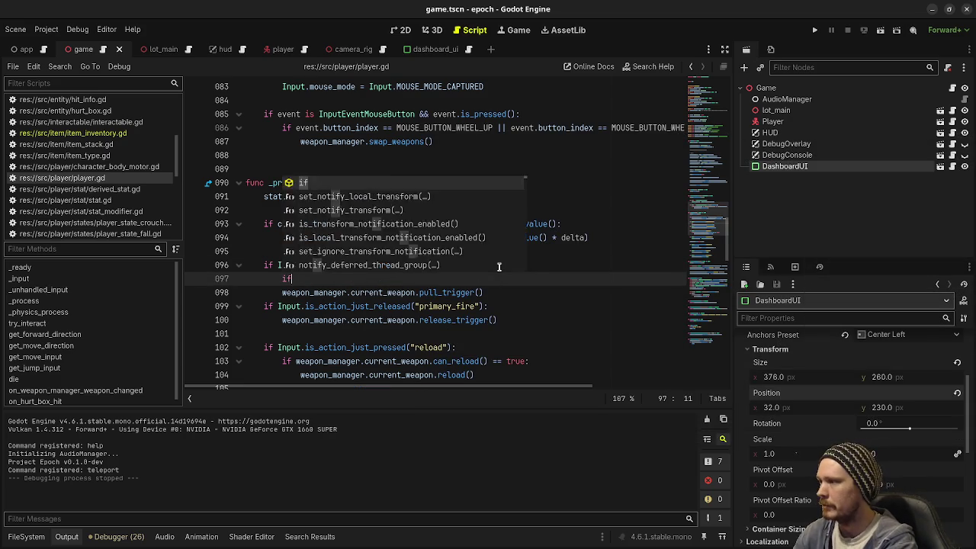
pyautogui.write('Game.intance.')
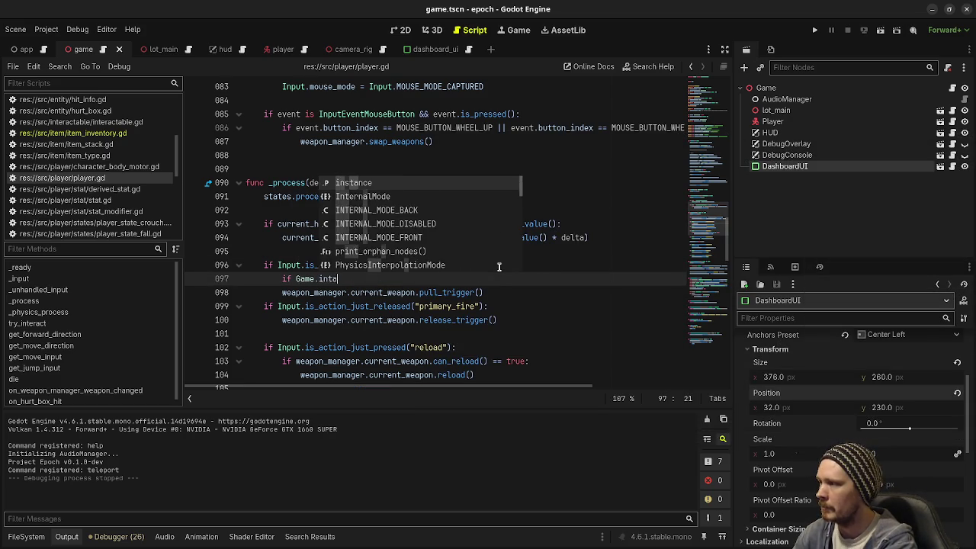
pyautogui.press('BackSpace')
pyautogui.press('BackSpace')
pyautogui.write('stance.de')
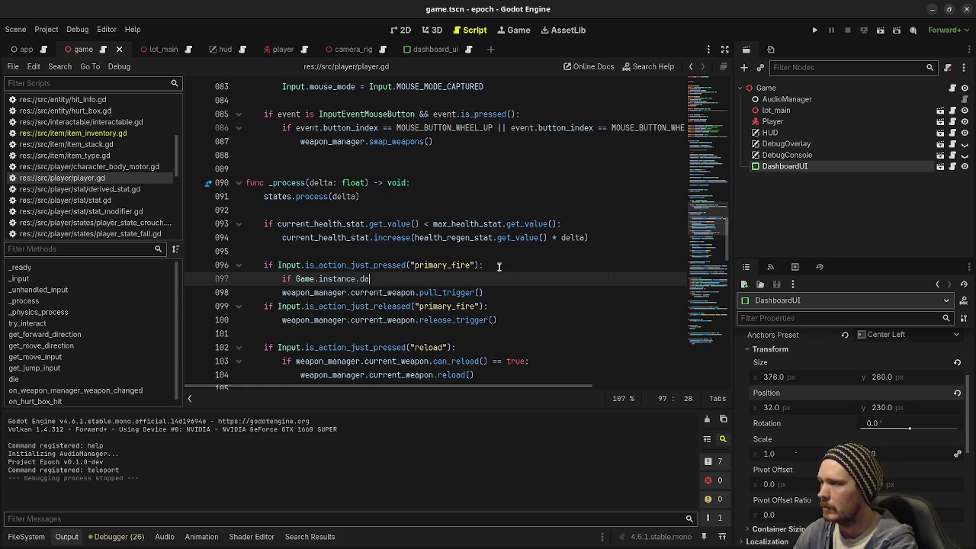
pyautogui.write('board_ui.')
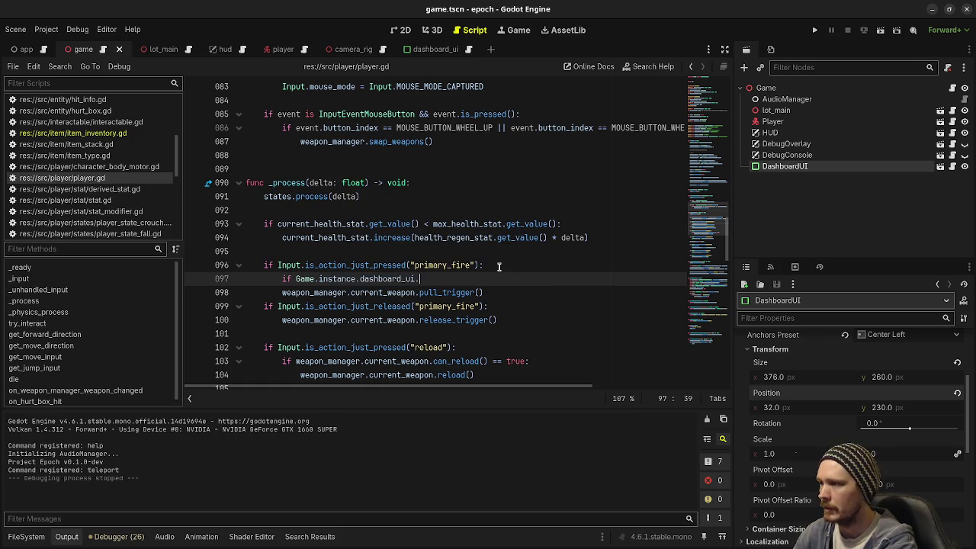
pyautogui.write('visible == false:')
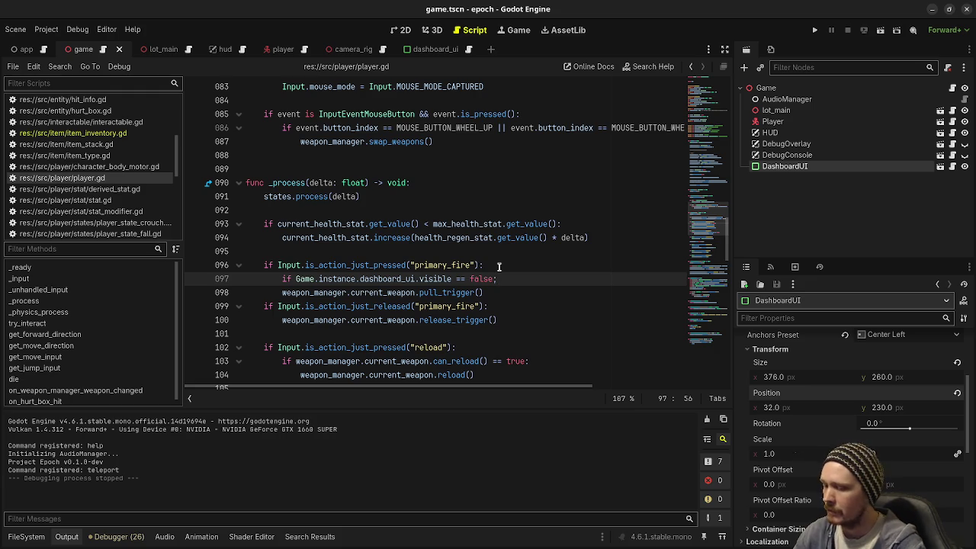
pyautogui.press('Down')
pyautogui.press('Home')
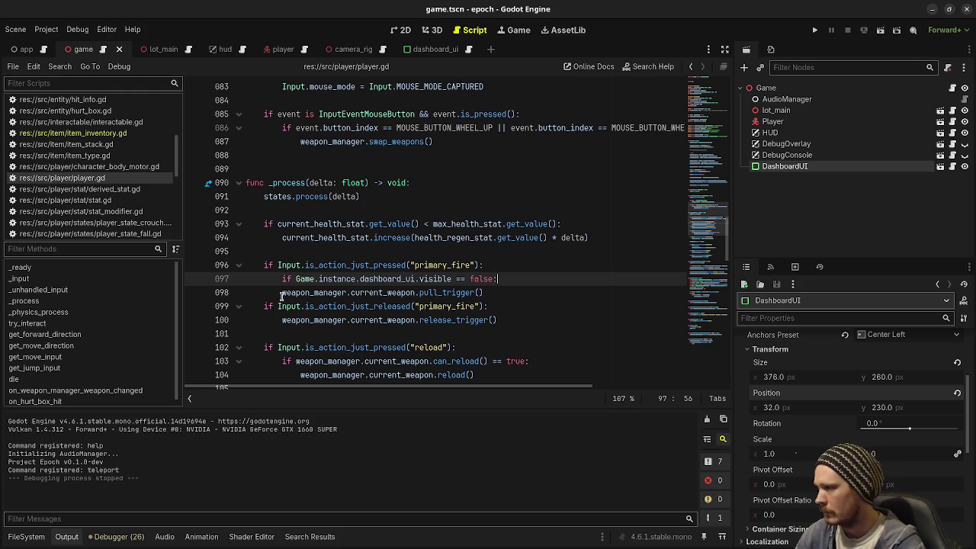
pyautogui.press('Tab')
# Step: Paste the same dashboard check above release_trigger, indent it, and save player.gd
pyautogui.moveTo(451, 278); pyautogui.dragTo(296, 278)
pyautogui.hotkey('ctrl', 'c')
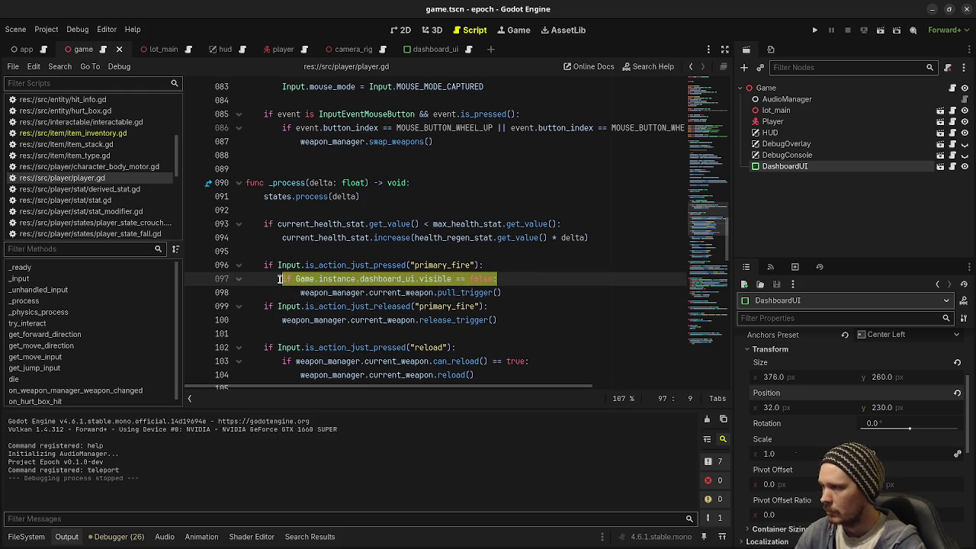
pyautogui.click(538, 301)
pyautogui.press('Return')
pyautogui.hotkey('ctrl', 'v')
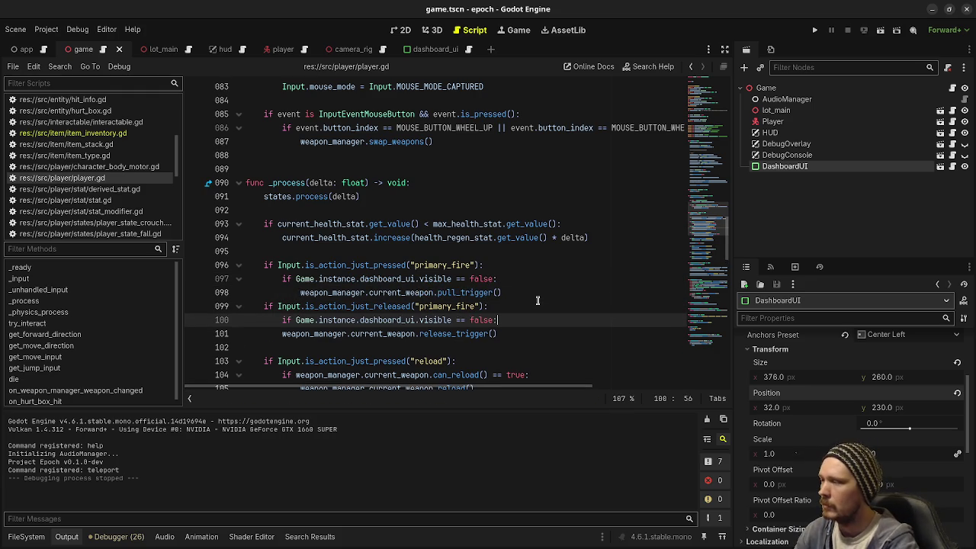
pyautogui.click(279, 337)
pyautogui.press('Tab')
pyautogui.hotkey('ctrl', 's')
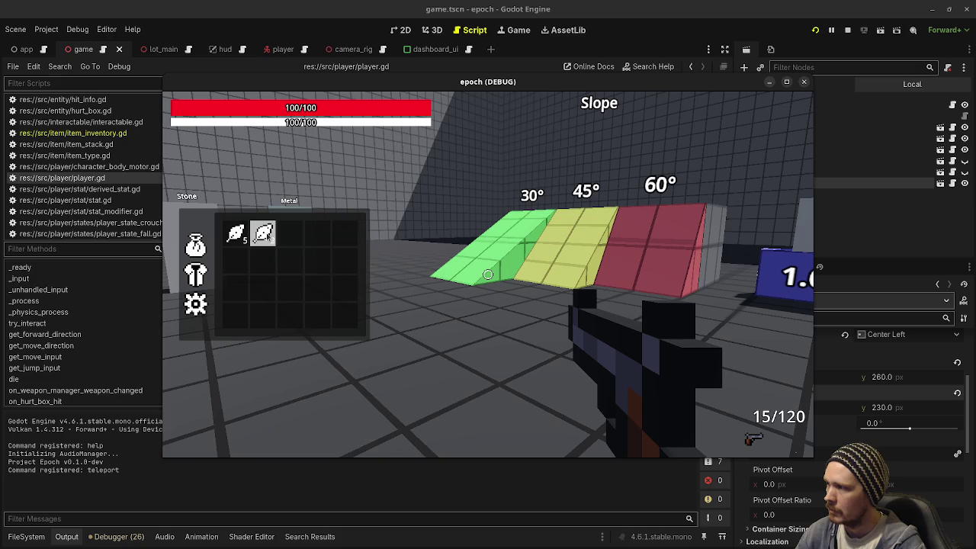
# Step: Use a herb, stop the game, delete line 100's dashboard check, dedent release_trigger, and save
pyautogui.click(267, 238)
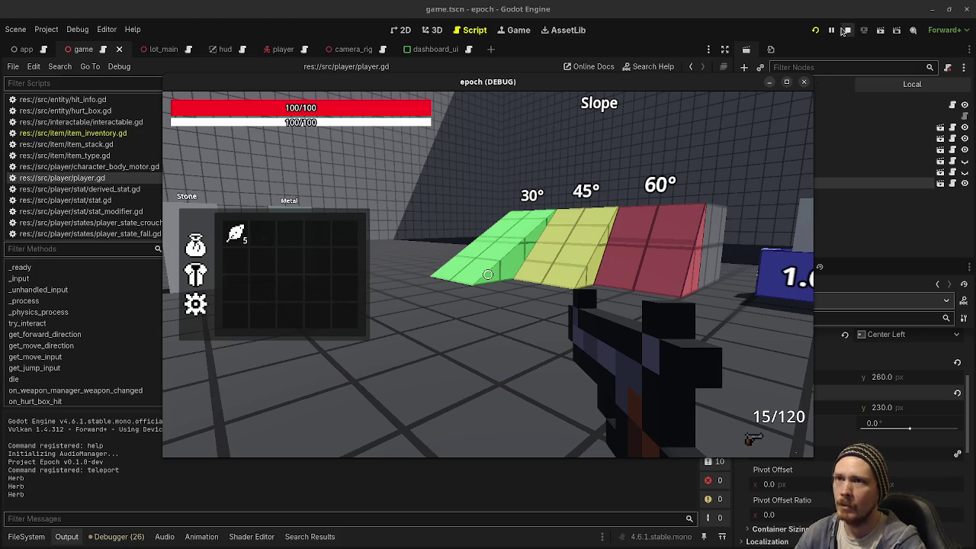
pyautogui.press('F8')
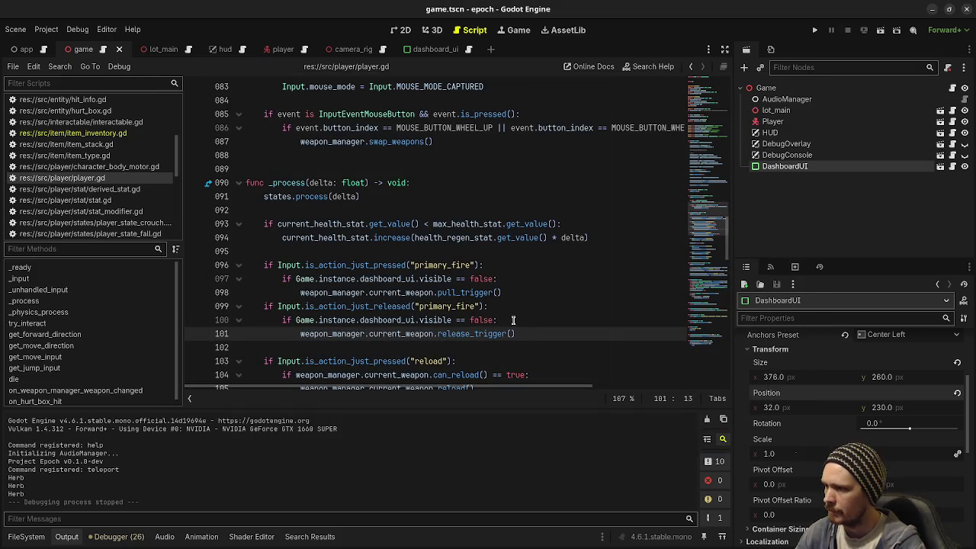
pyautogui.click(523, 316)
pyautogui.hotkey('shift', 'Up')
pyautogui.press('BackSpace')
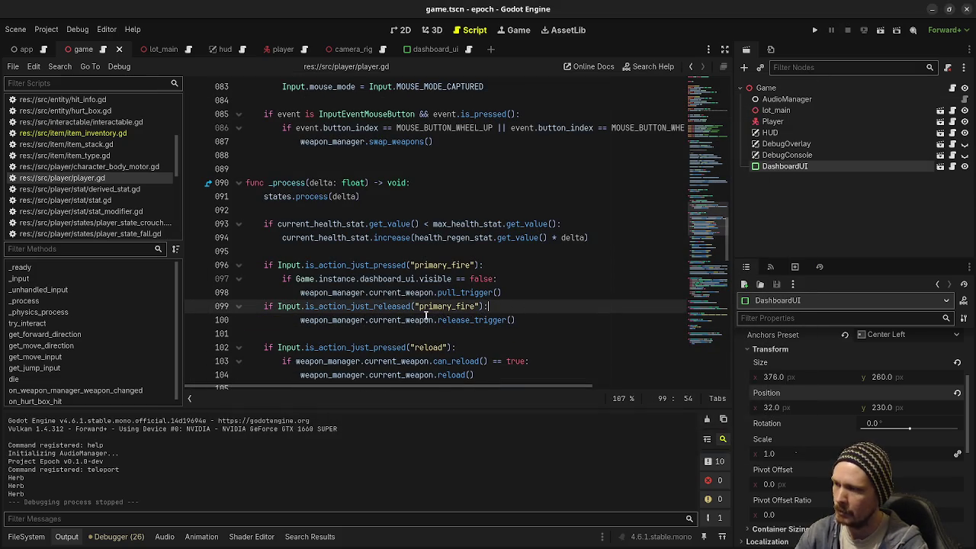
pyautogui.click(298, 320)
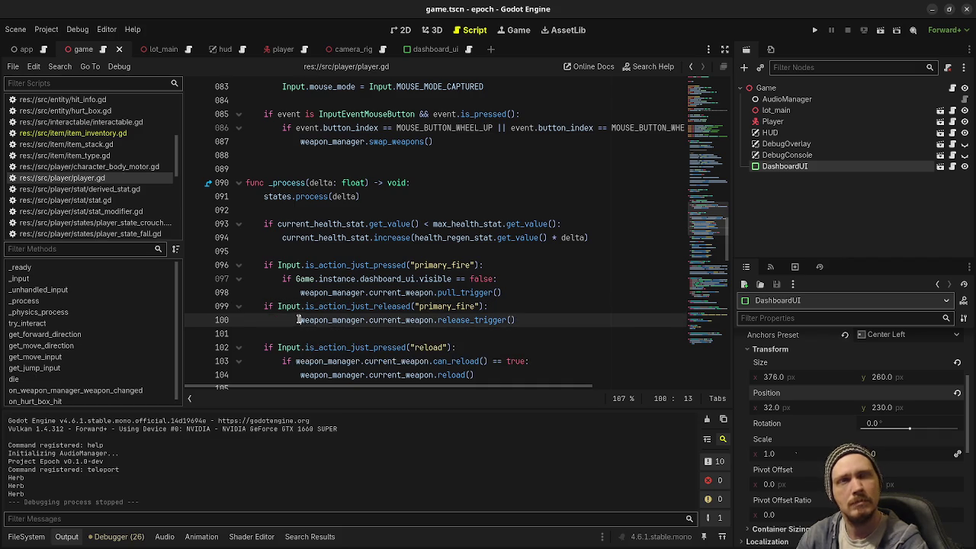
pyautogui.press('BackSpace')
pyautogui.hotkey('ctrl', 's')
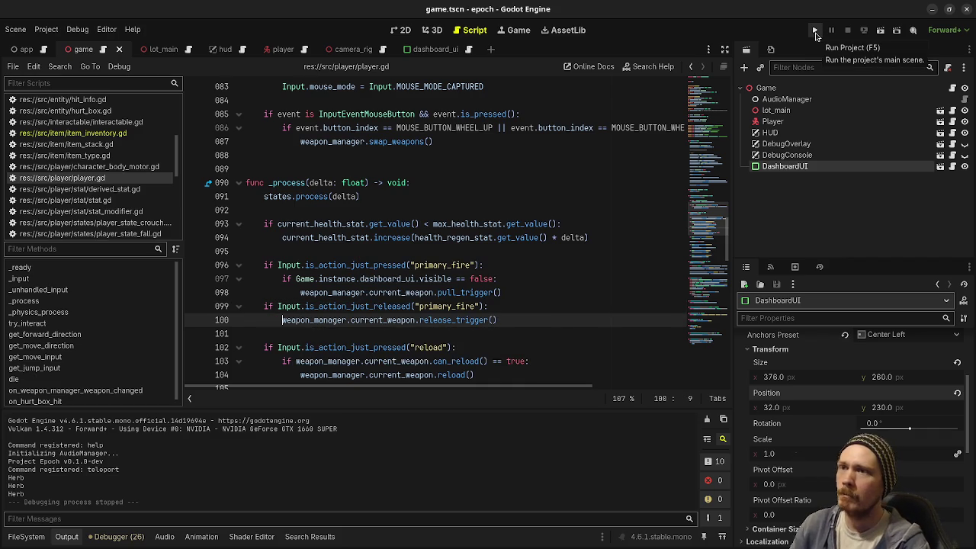
# Step: Run the game, use a herb, fire, and toggle the inventory panel while walking
pyautogui.click(815, 33)
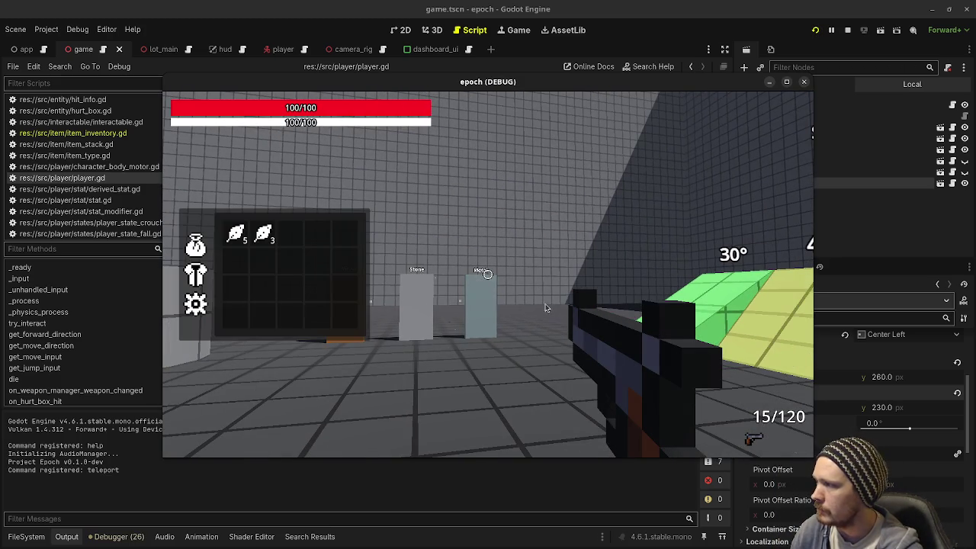
pyautogui.click(268, 236)
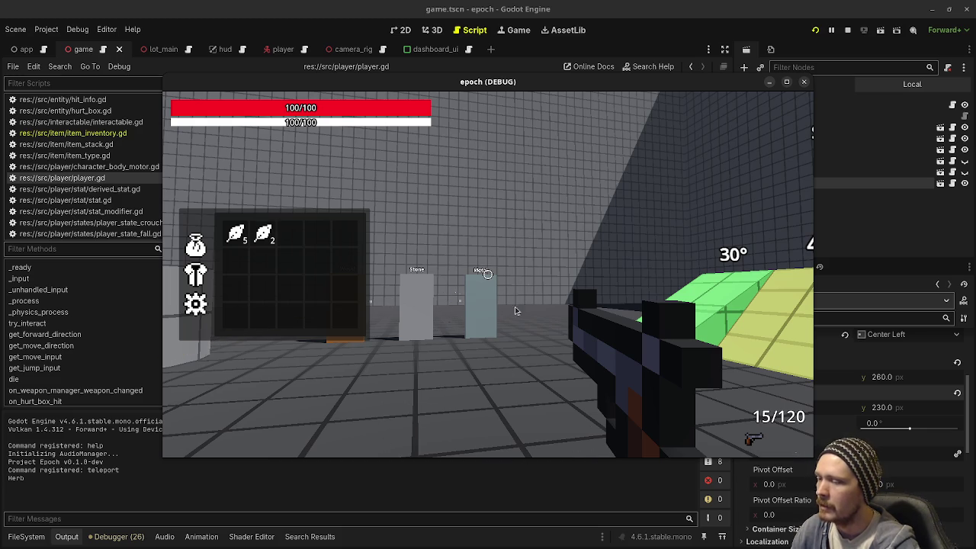
pyautogui.press('Tab')
pyautogui.click(251, 432)
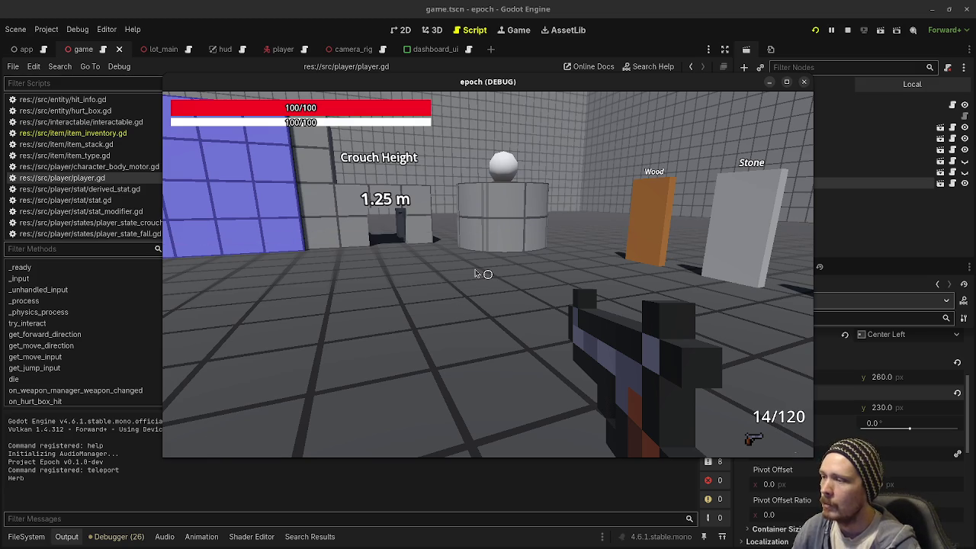
pyautogui.press('Tab')
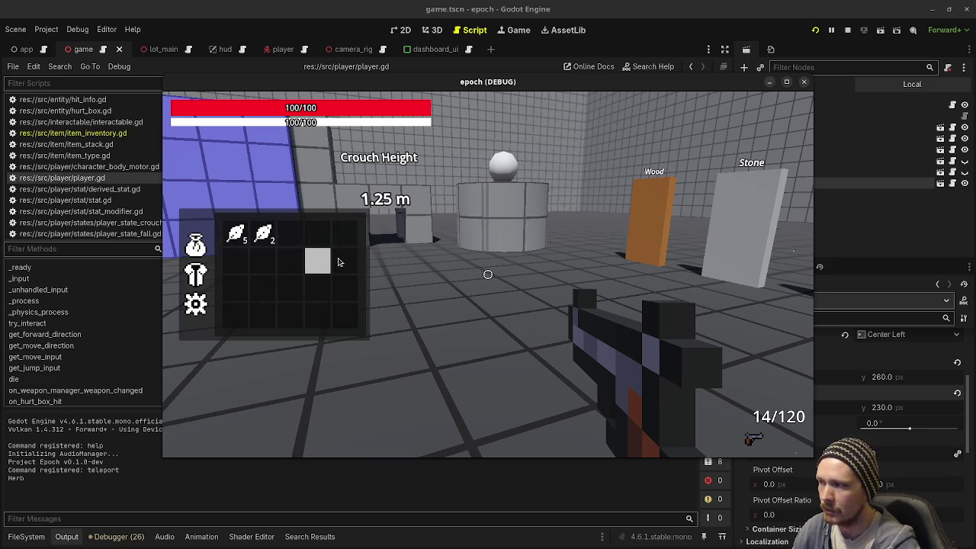
pyautogui.press('Tab')
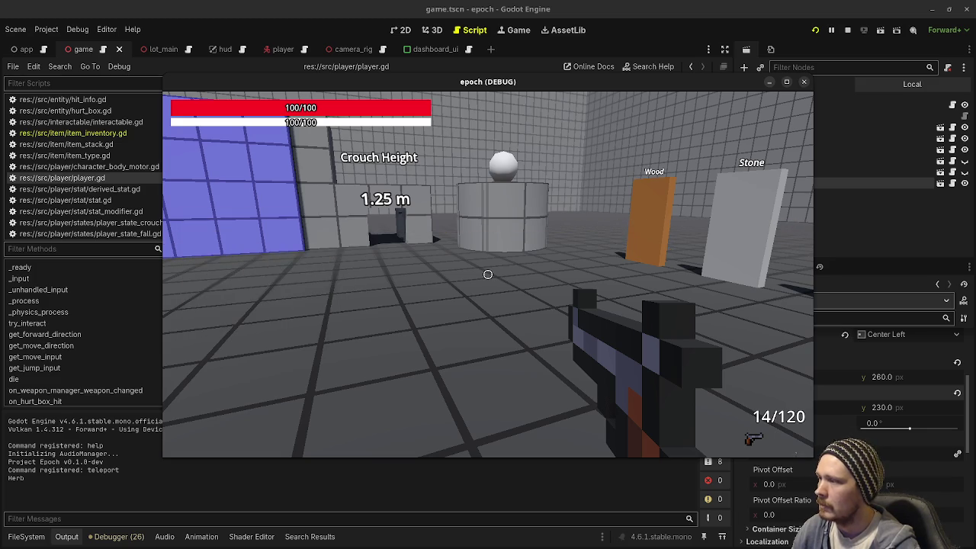
pyautogui.press('w')
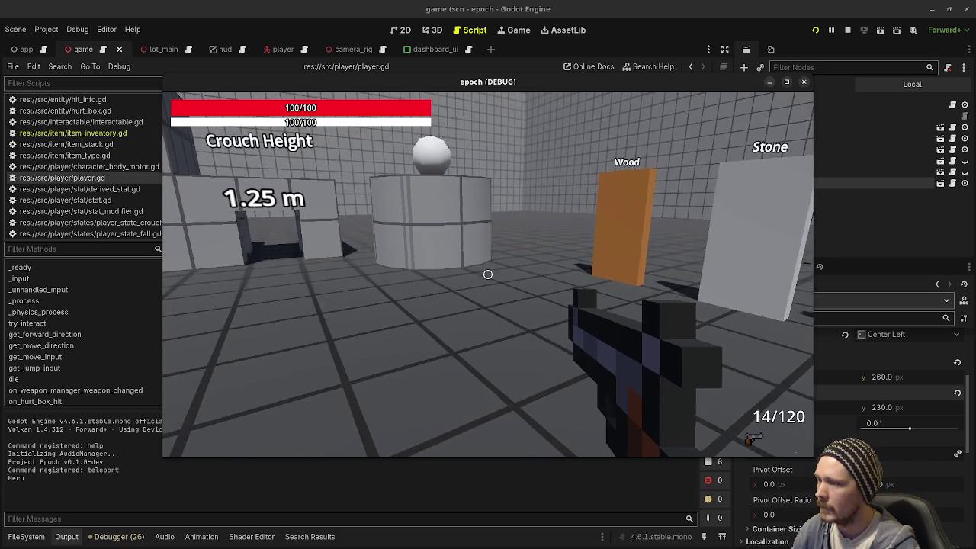
pyautogui.press('Tab')
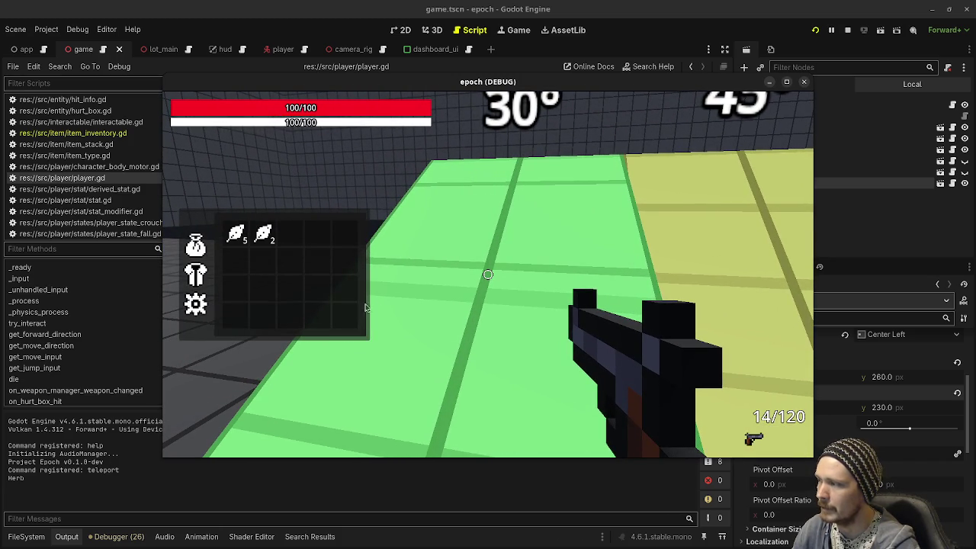
pyautogui.press('Tab')
pyautogui.press('w')
# Step: Sprint to the Wood, Stone and Metal targets, shoot them with the shotgun, and reload
pyautogui.hotkey('shift', 'w')
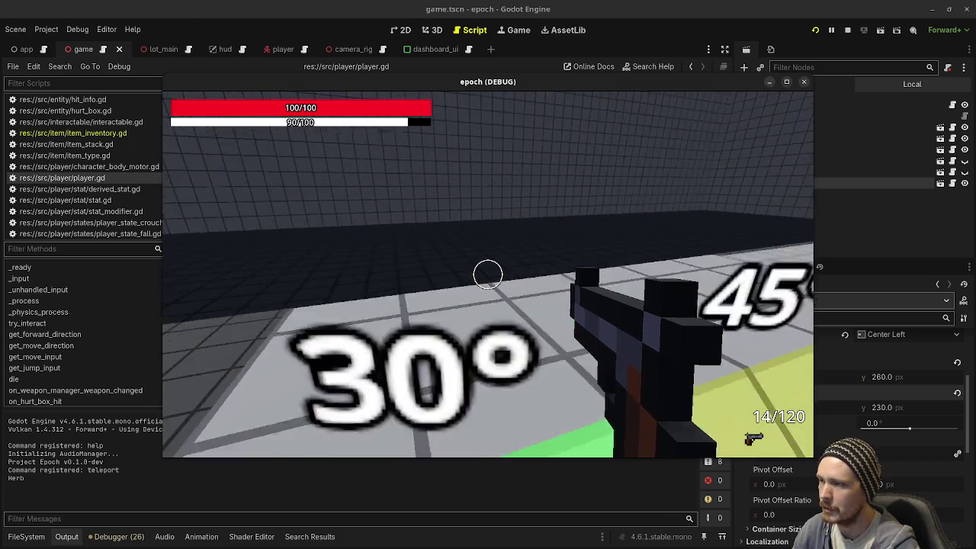
pyautogui.press('w')
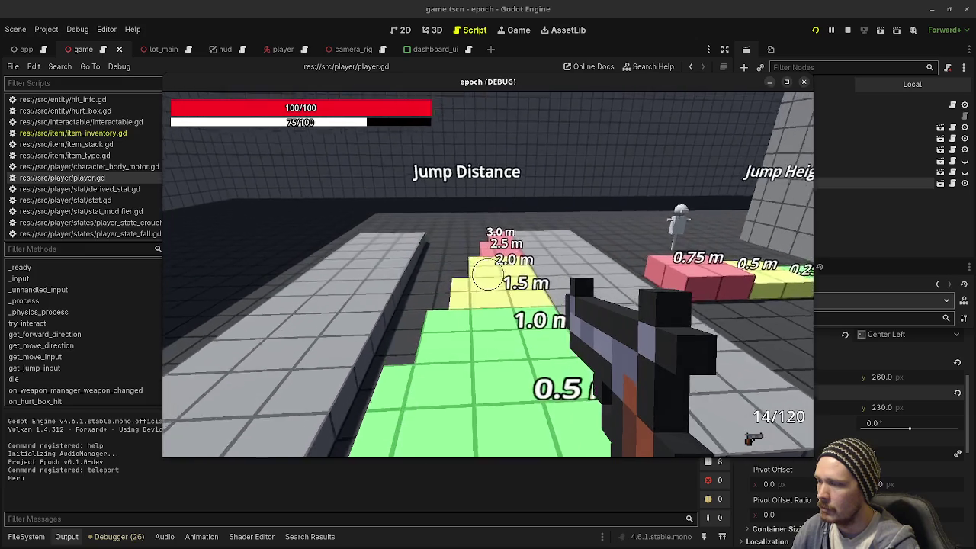
pyautogui.press('w')
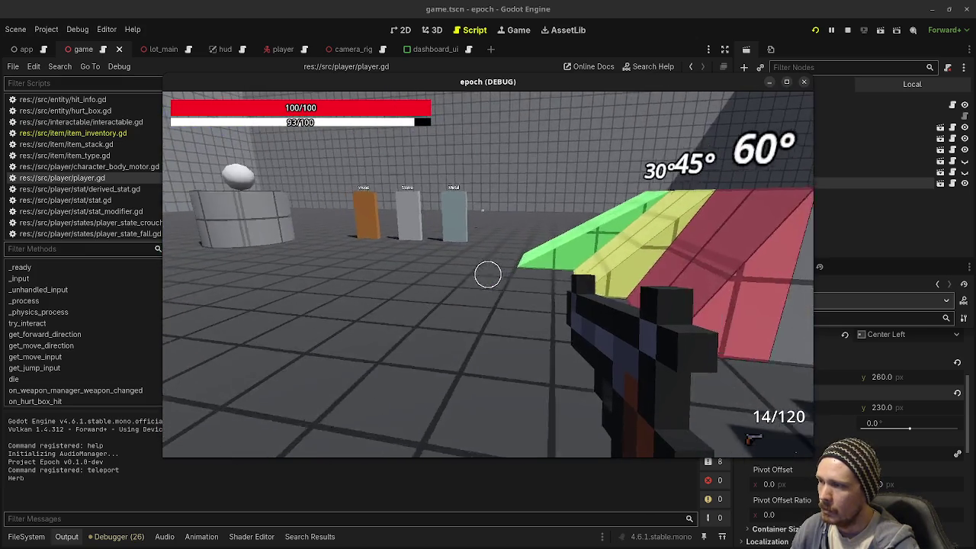
pyautogui.press('w')
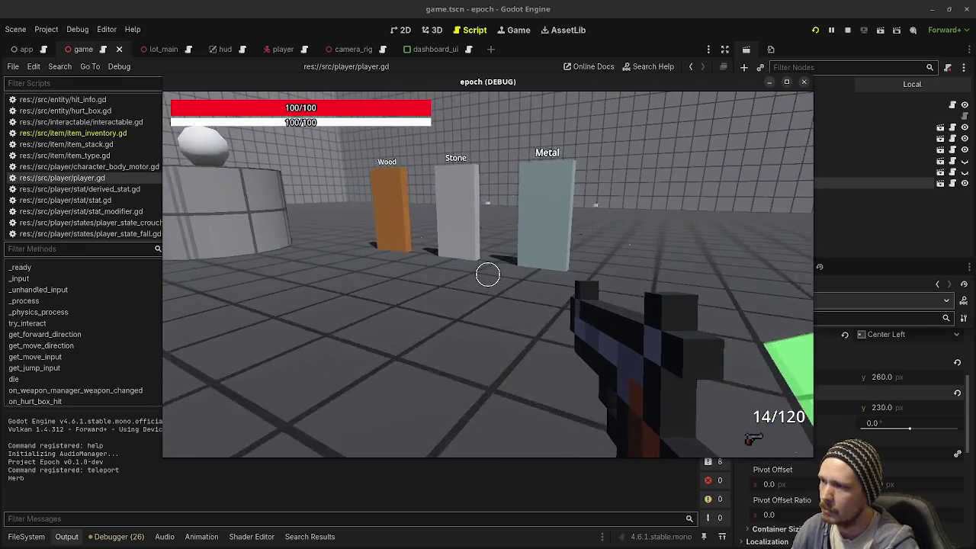
pyautogui.click(487, 274)
pyautogui.press('2')
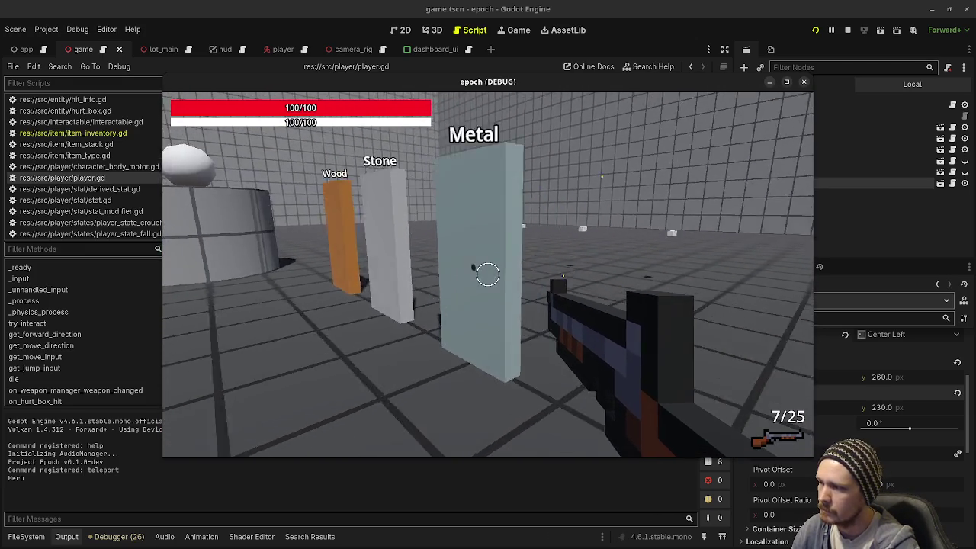
pyautogui.click(488, 273)
pyautogui.click(488, 274)
pyautogui.press('s')
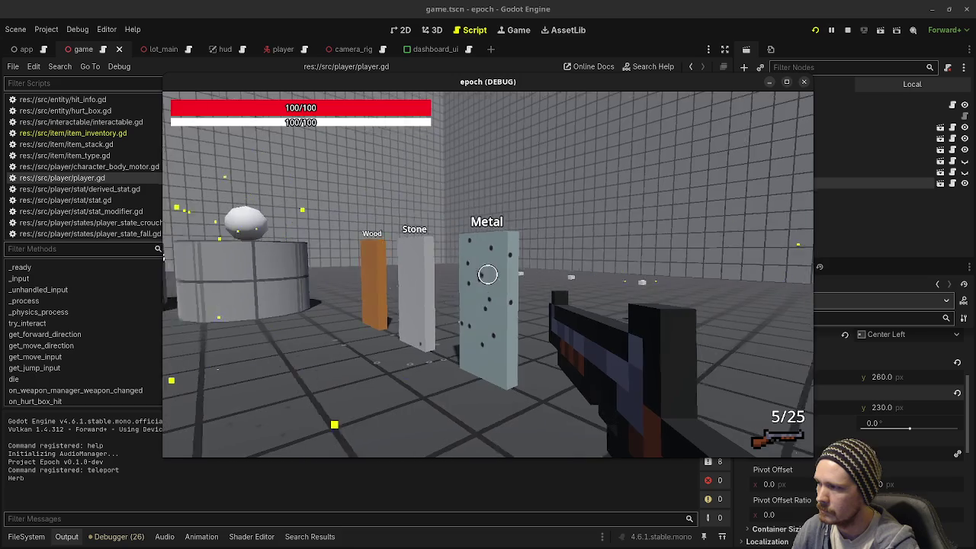
pyautogui.click(488, 274)
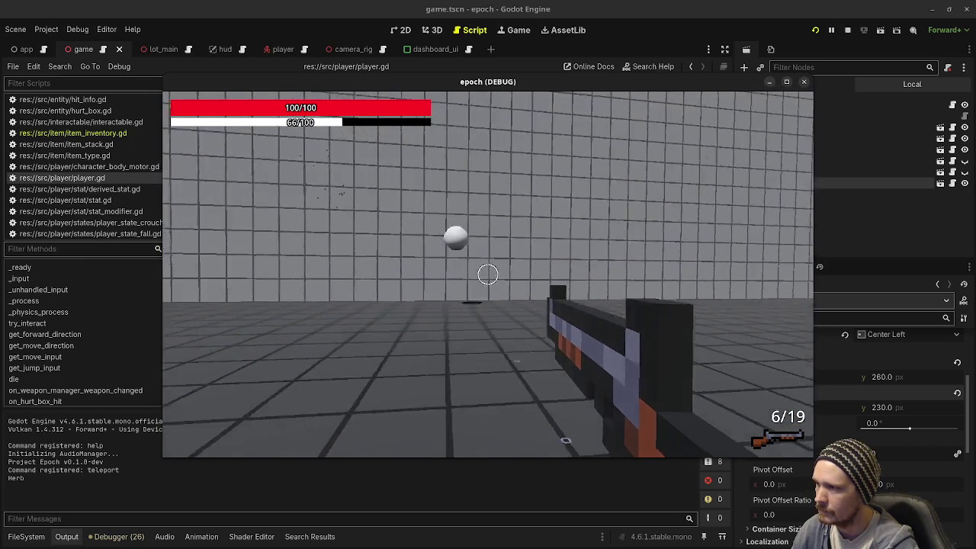
pyautogui.click(487, 274)
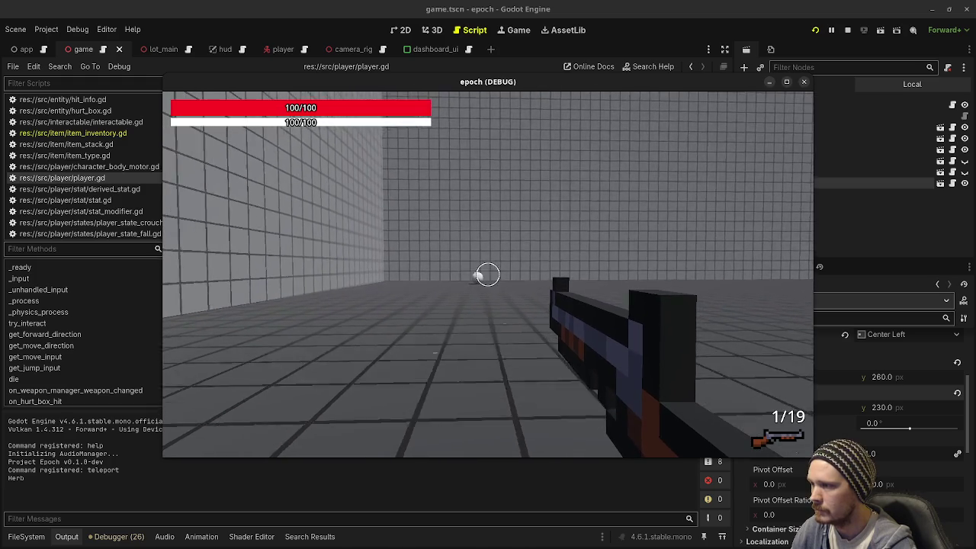
pyautogui.press('r')
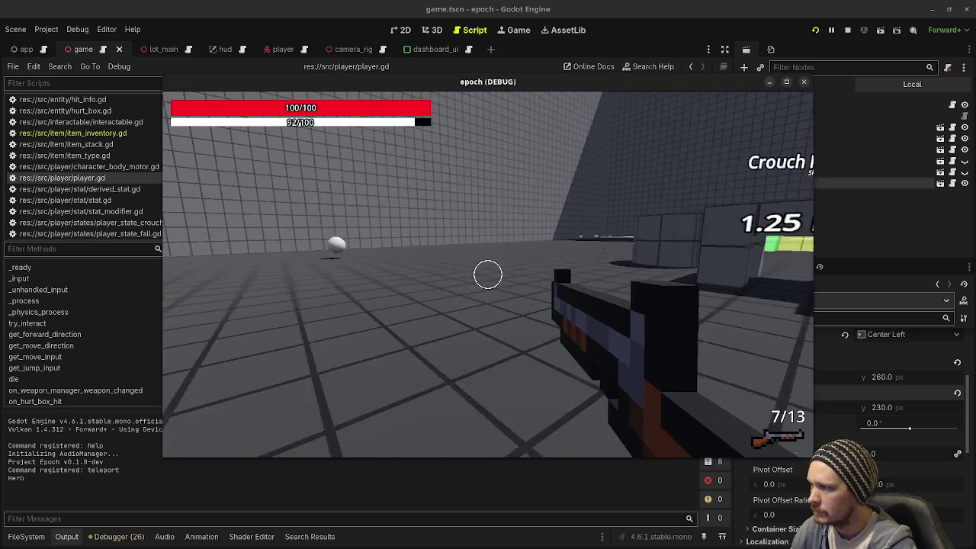
# Step: Fire near the white ball and at the floor, reload, and stop the game
pyautogui.hotkey('shift', 'w')
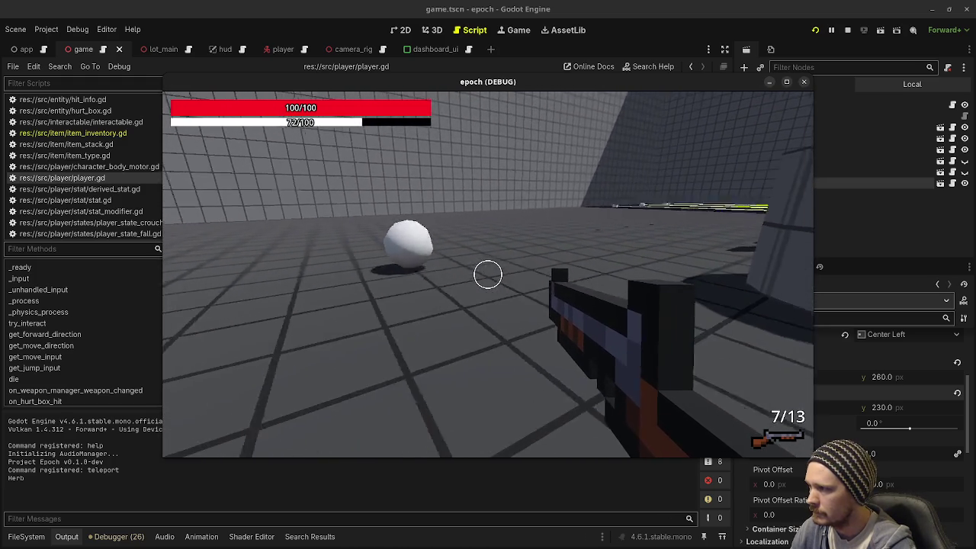
pyautogui.click(488, 274)
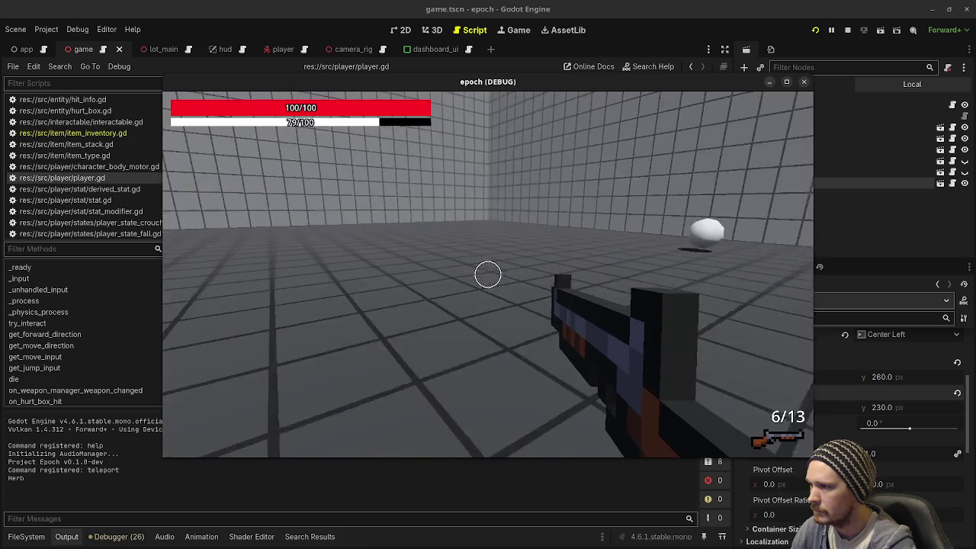
pyautogui.hotkey('shift', 'w')
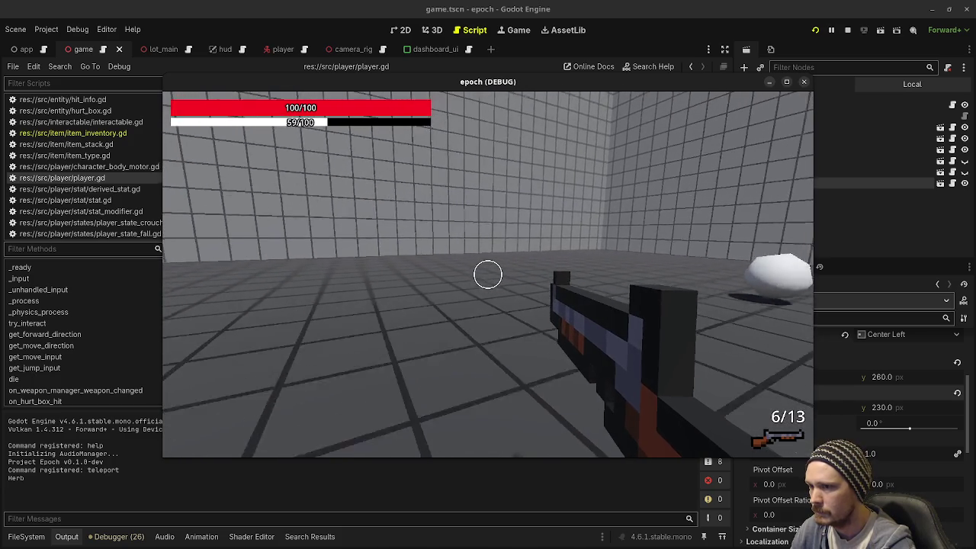
pyautogui.click(487, 275)
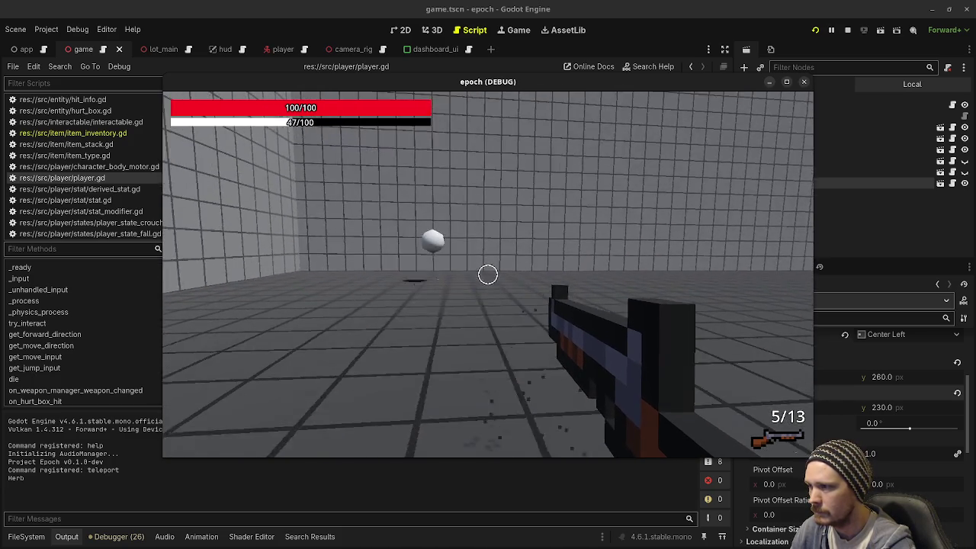
pyautogui.click(487, 274)
pyautogui.press('r')
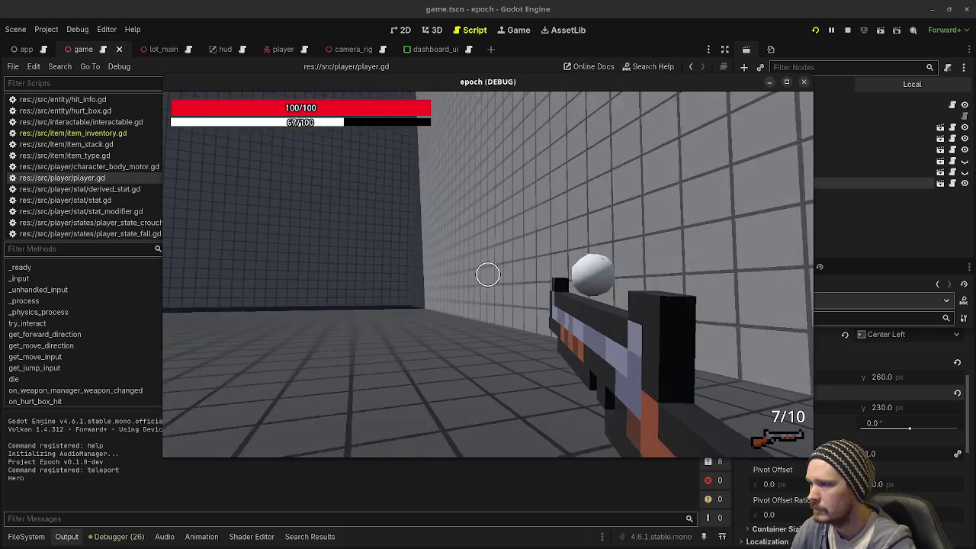
pyautogui.press('F8')
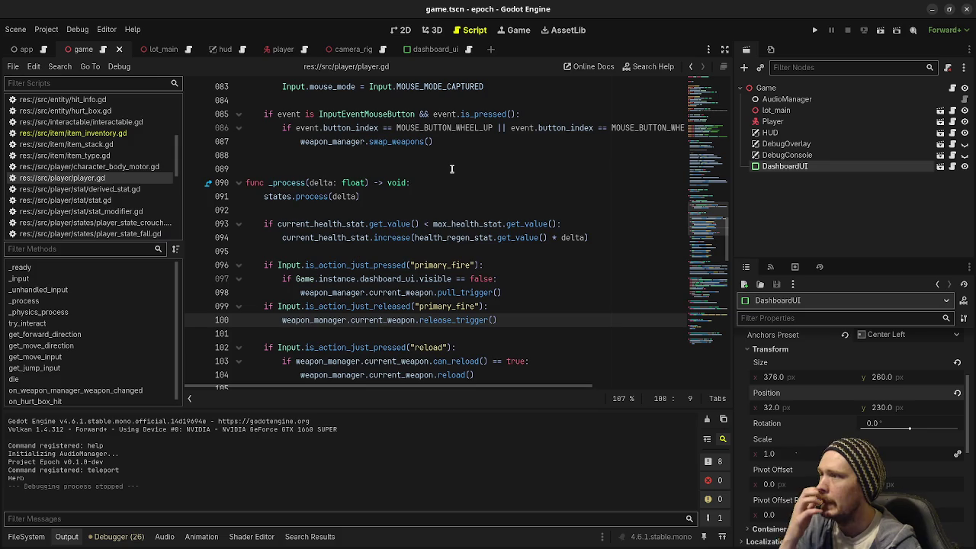
# Step: Toggle the DashboardUI node's visibility eye icon in game.tscn's Scene dock
pyautogui.click(572, 330)
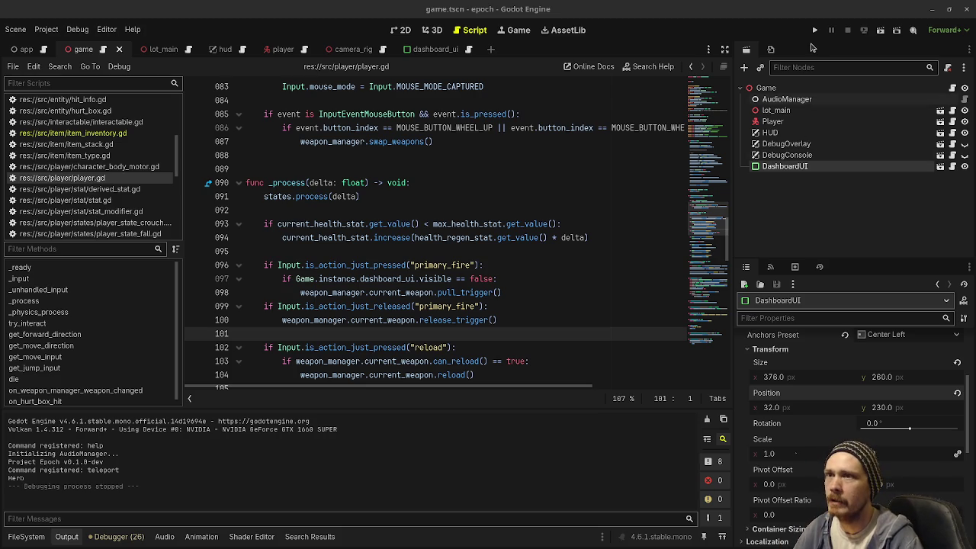
pyautogui.click(963, 166)
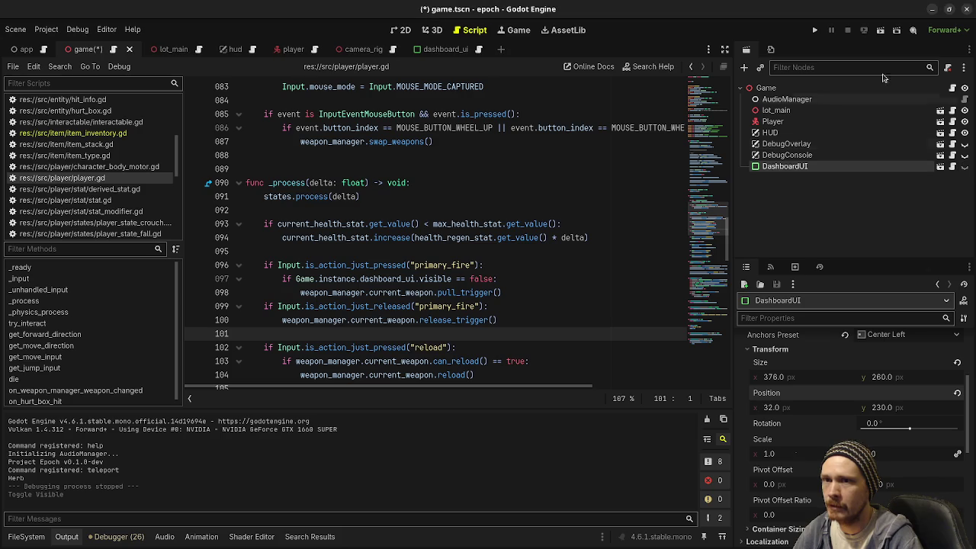
# Step: Launch the game, move with the inventory open, and use herbs from several slots
pyautogui.click(814, 30)
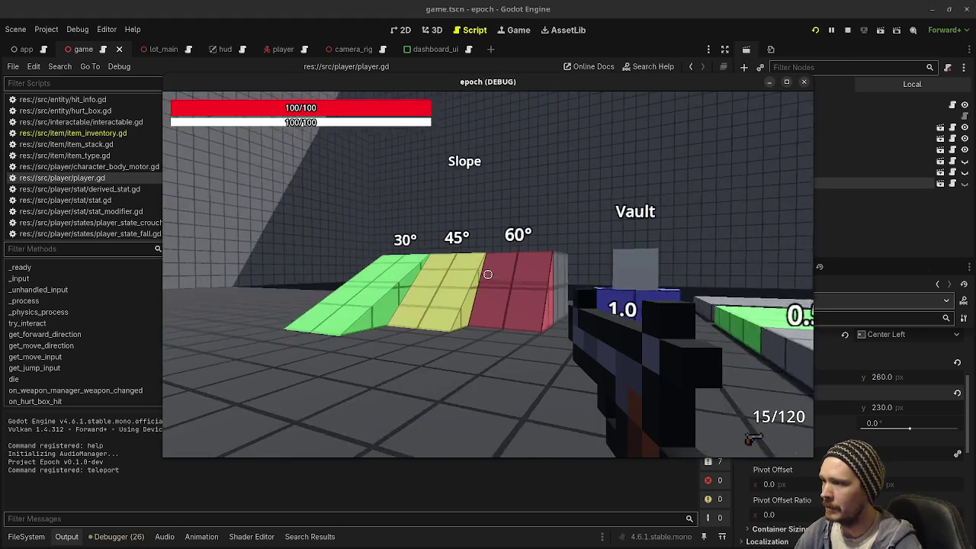
pyautogui.press('Tab')
pyautogui.press('s')
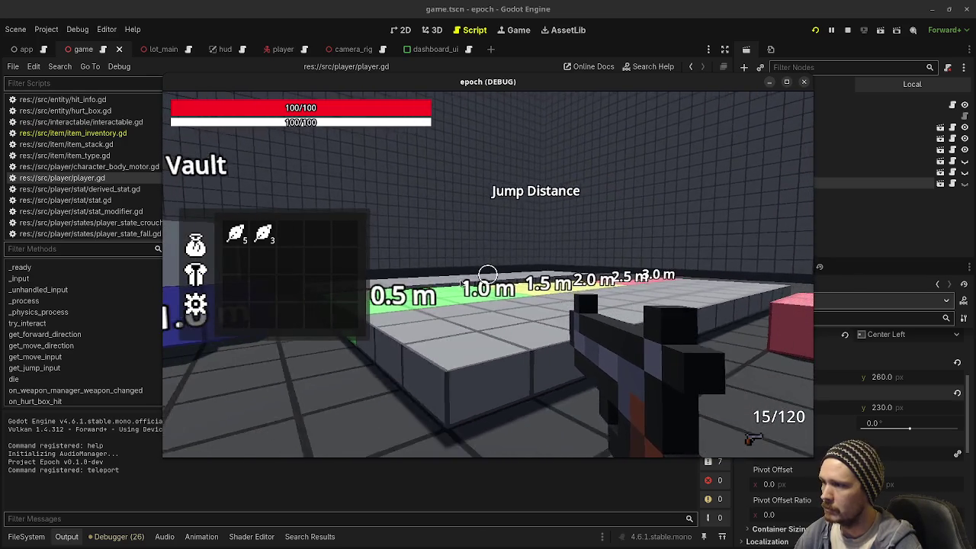
pyautogui.press('d')
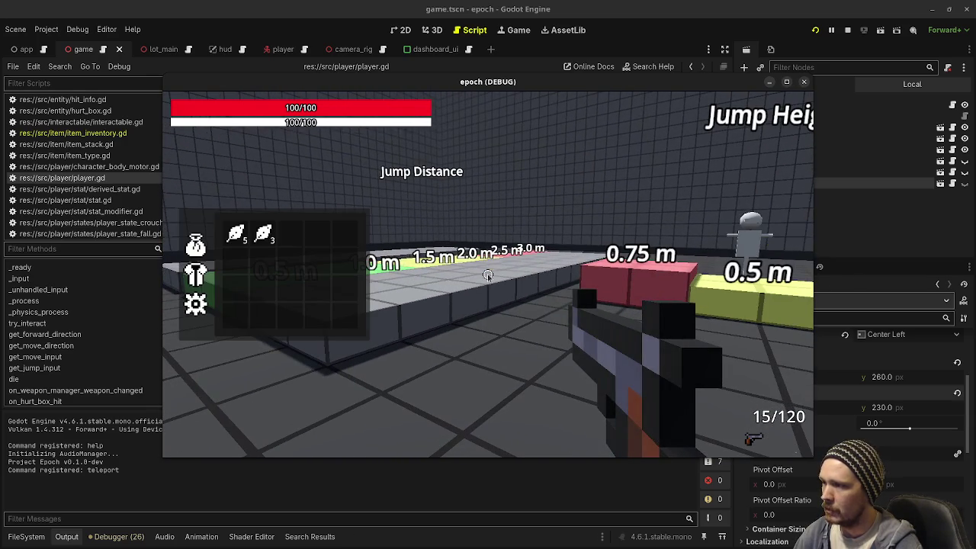
pyautogui.press('d')
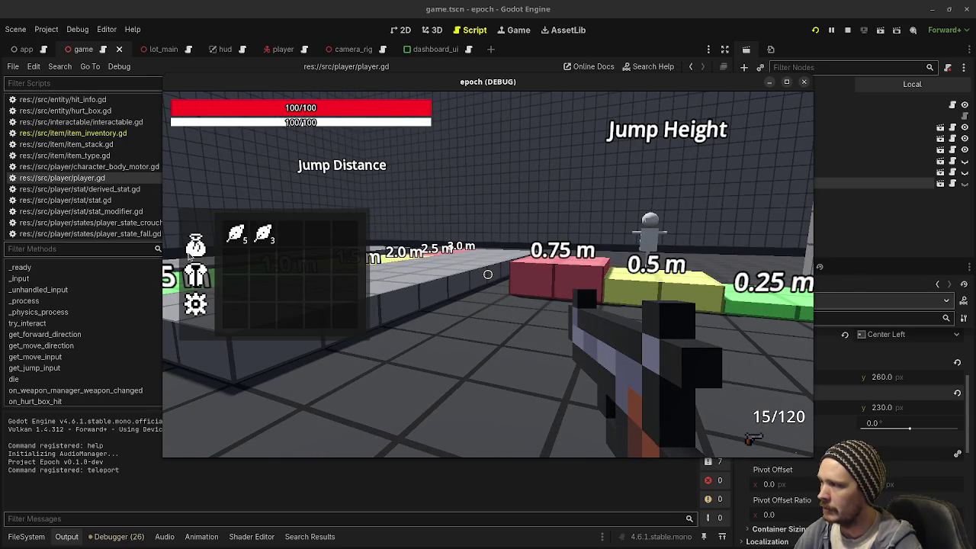
pyautogui.press('Tab')
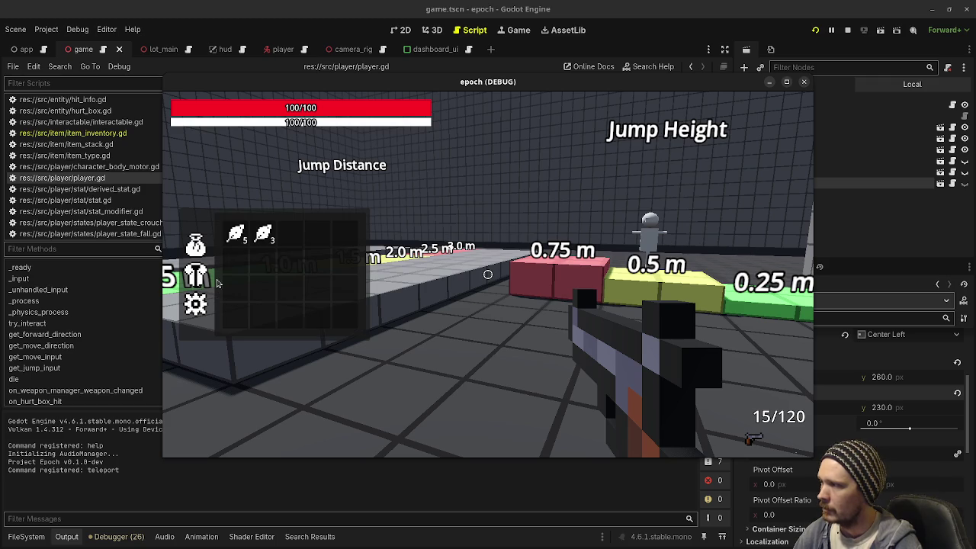
pyautogui.press('Tab')
pyautogui.press('Tab')
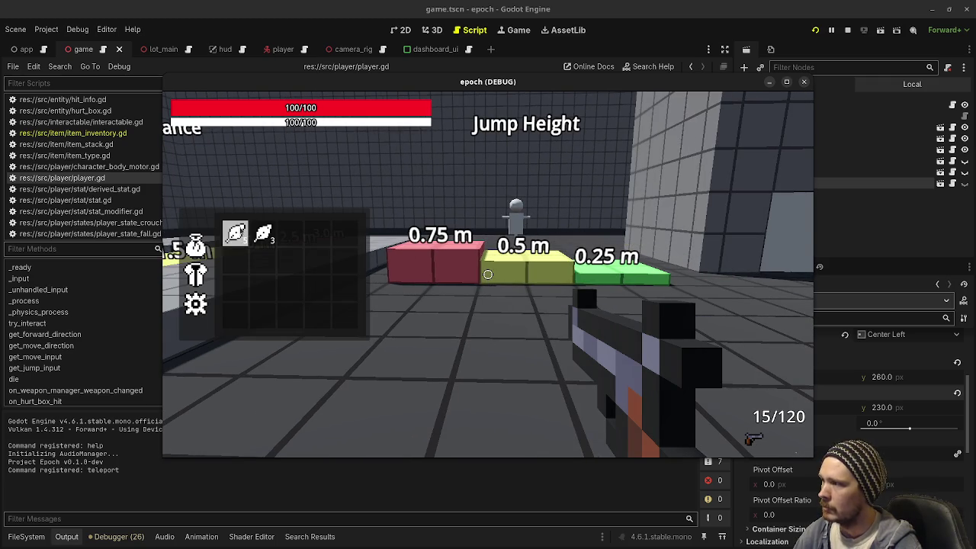
pyautogui.click(271, 237)
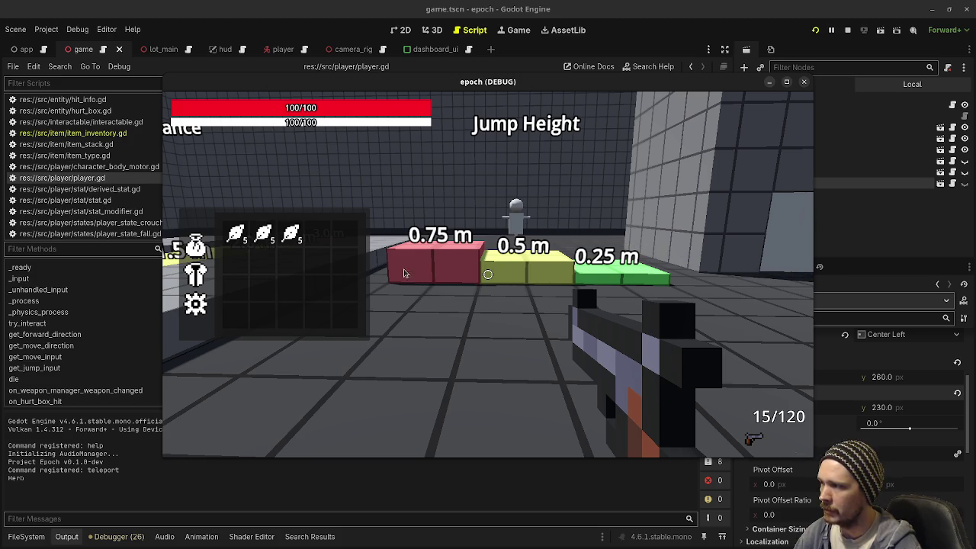
pyautogui.tripleClick(270, 241)
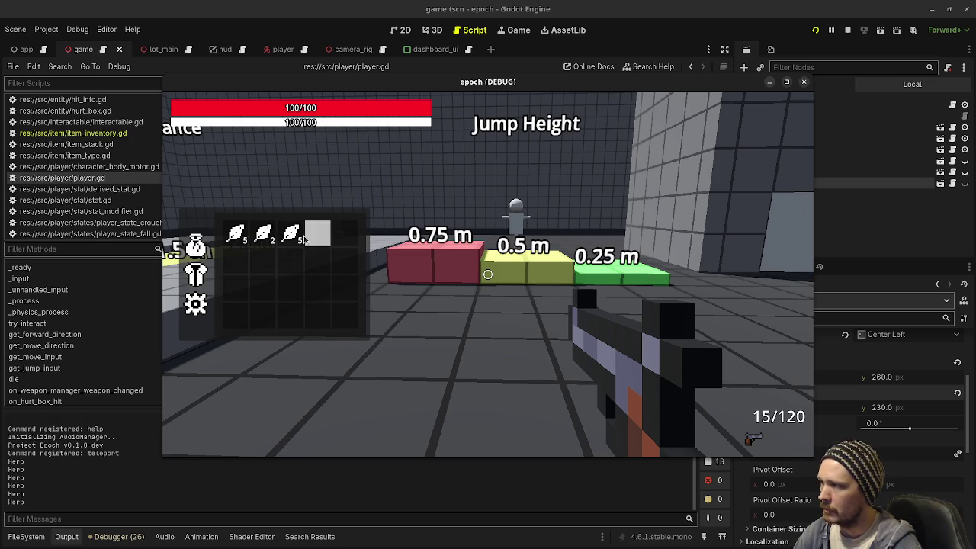
pyautogui.doubleClick(290, 234)
pyautogui.doubleClick(262, 233)
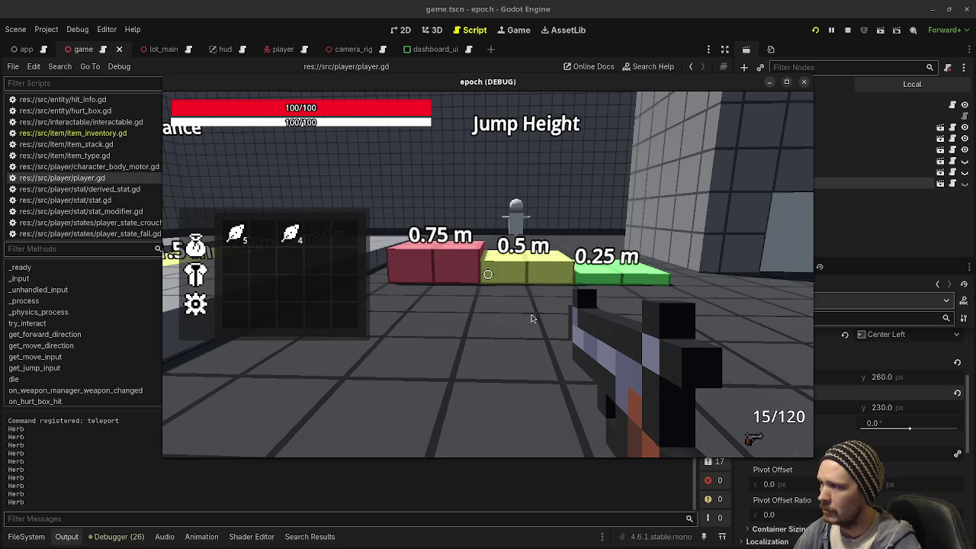
# Step: Show the debug overlay, close the inventory, walk and jump across the platform, then hide the overlay and stop
pyautogui.press('w')
pyautogui.press('d')
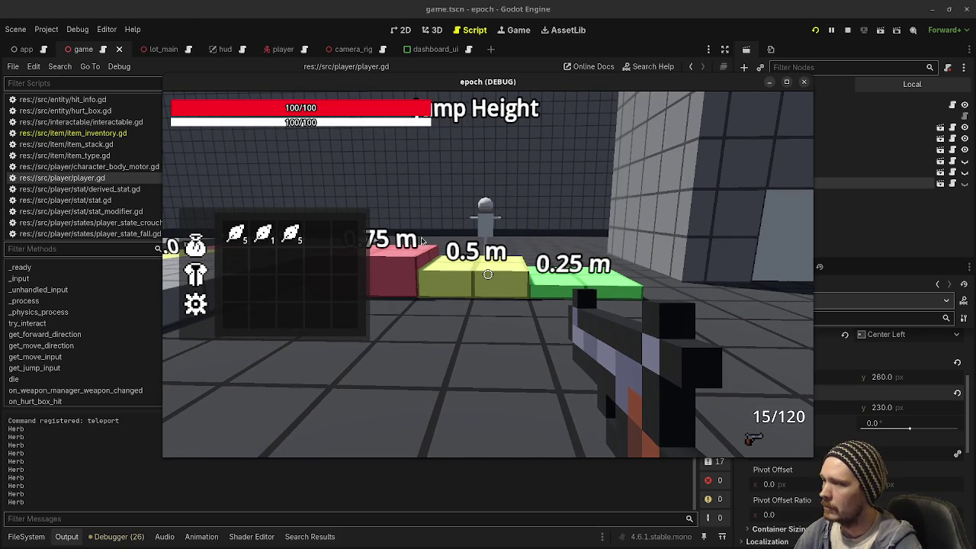
pyautogui.press('F3')
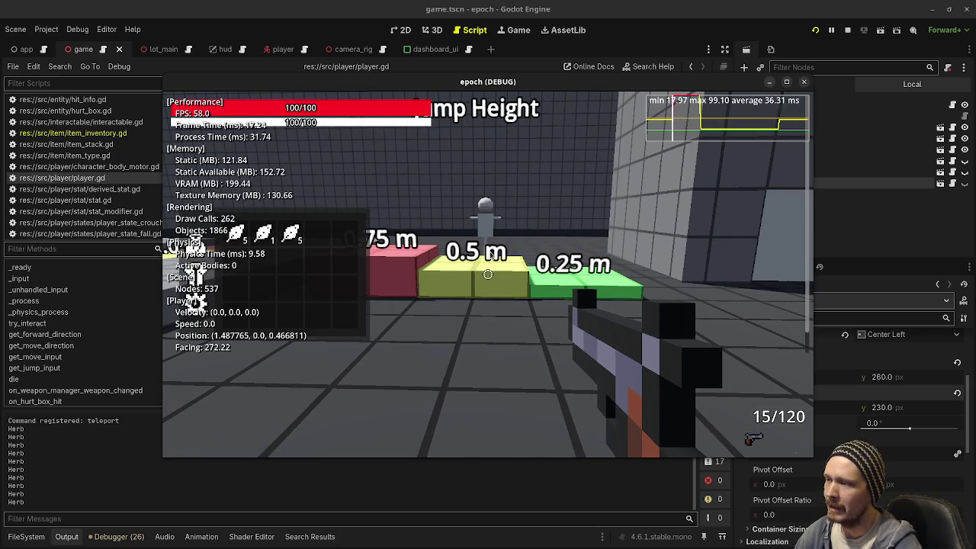
pyautogui.press('Tab')
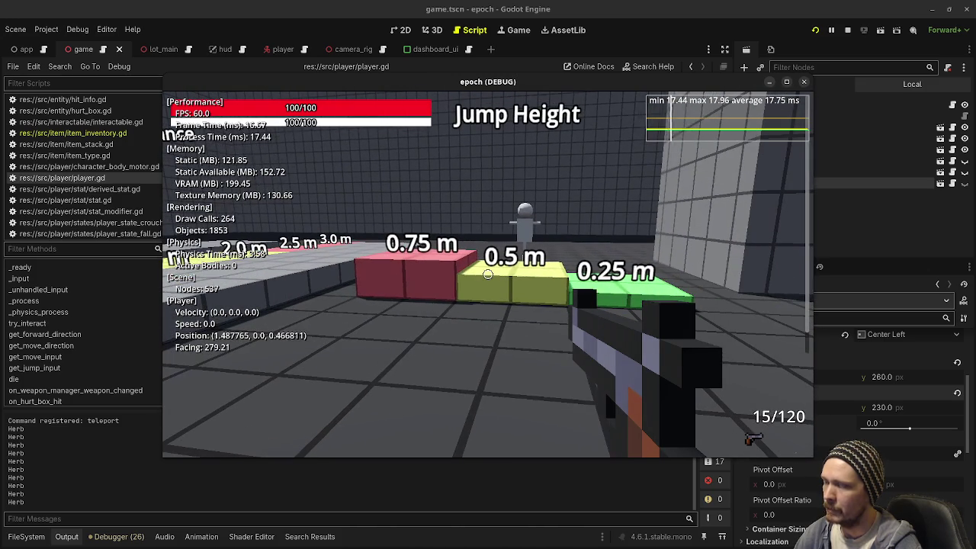
pyautogui.press('w')
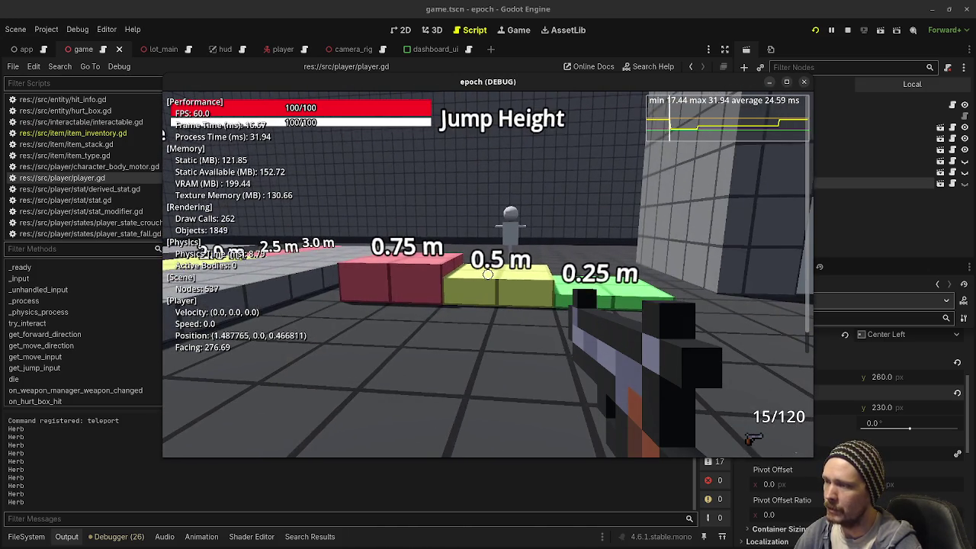
pyautogui.press('w')
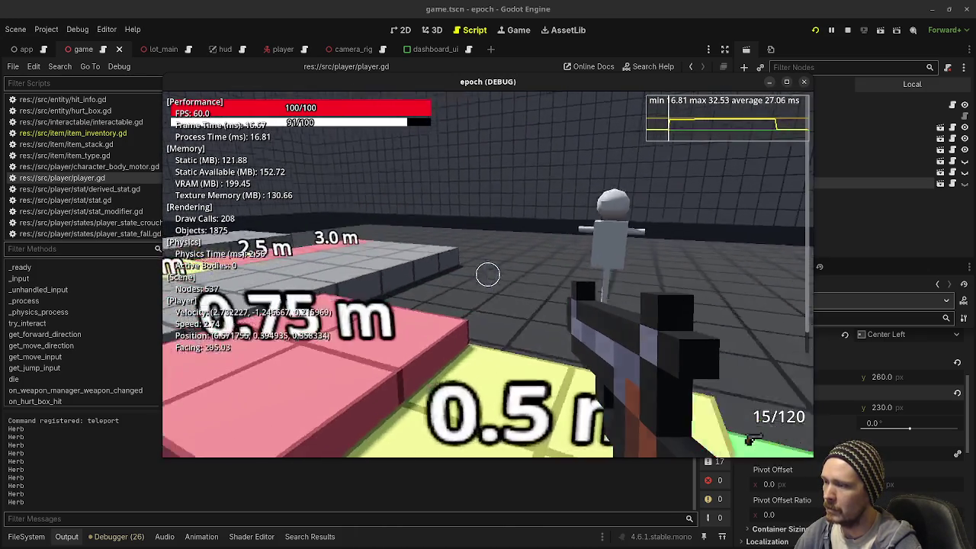
pyautogui.press('w')
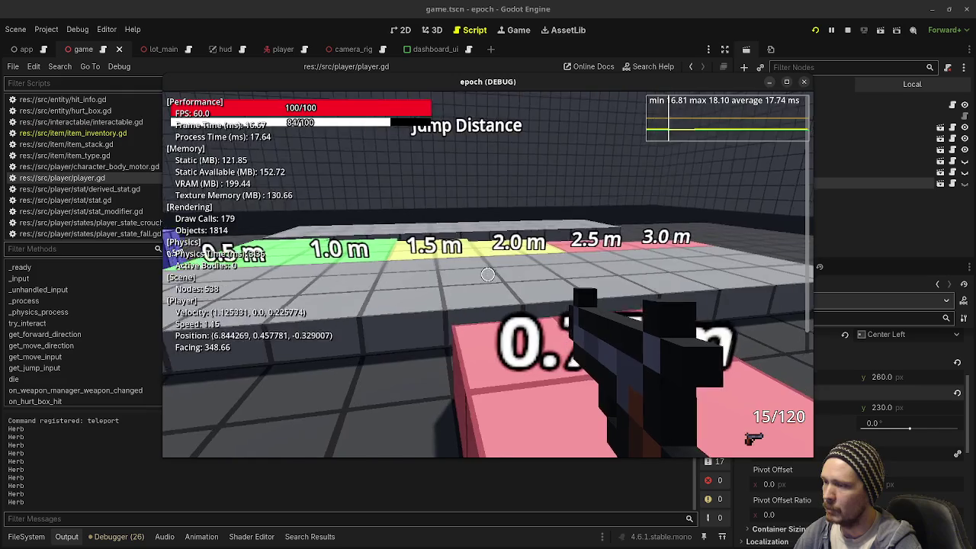
pyautogui.press('space')
pyautogui.press('w')
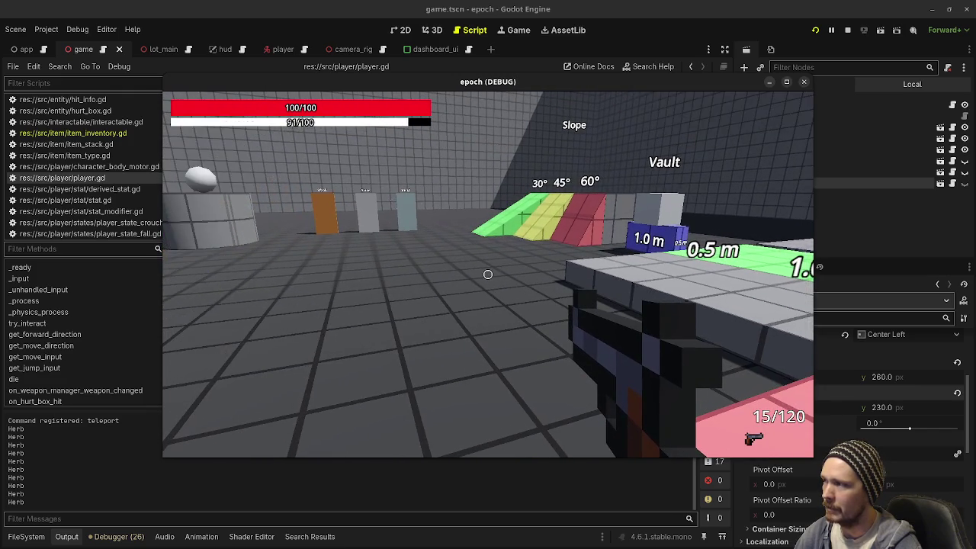
pyautogui.press('w')
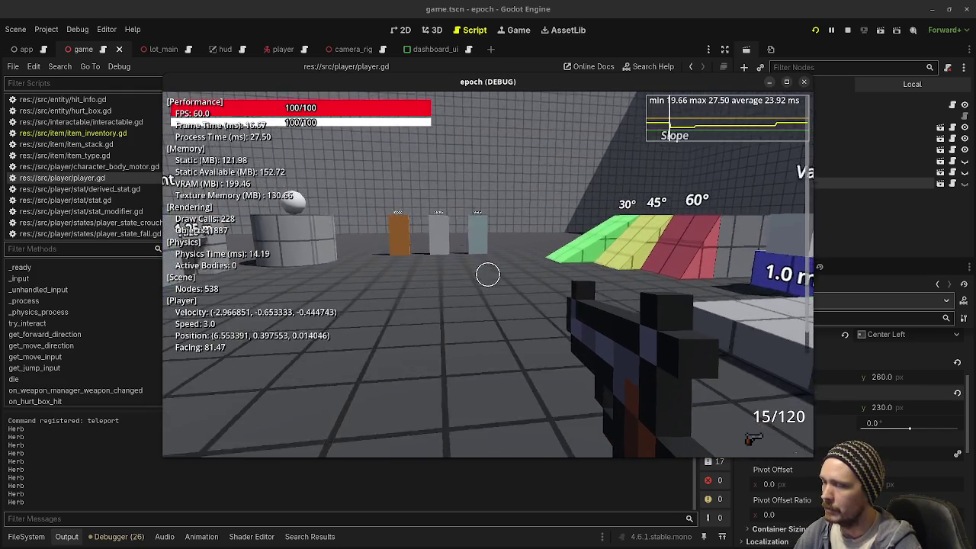
pyautogui.press('w')
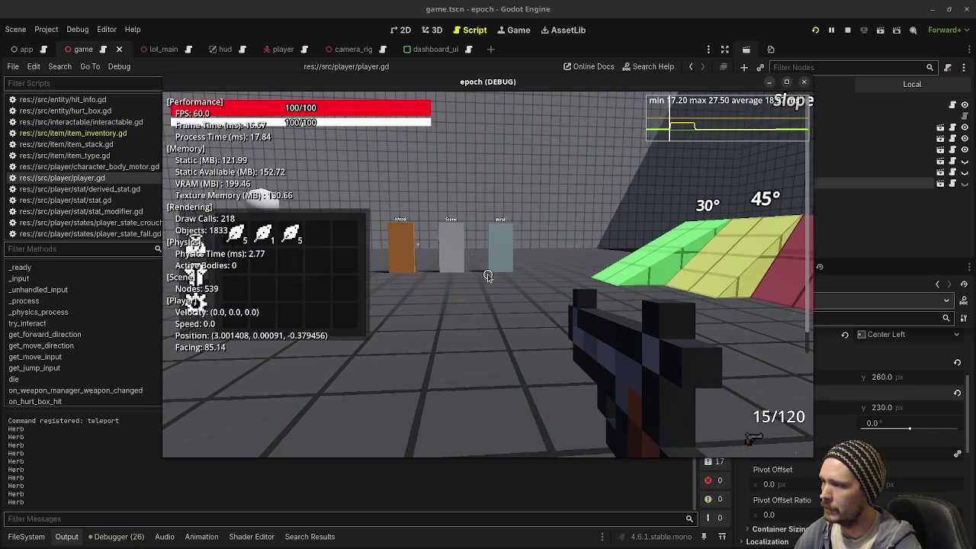
pyautogui.press('F3')
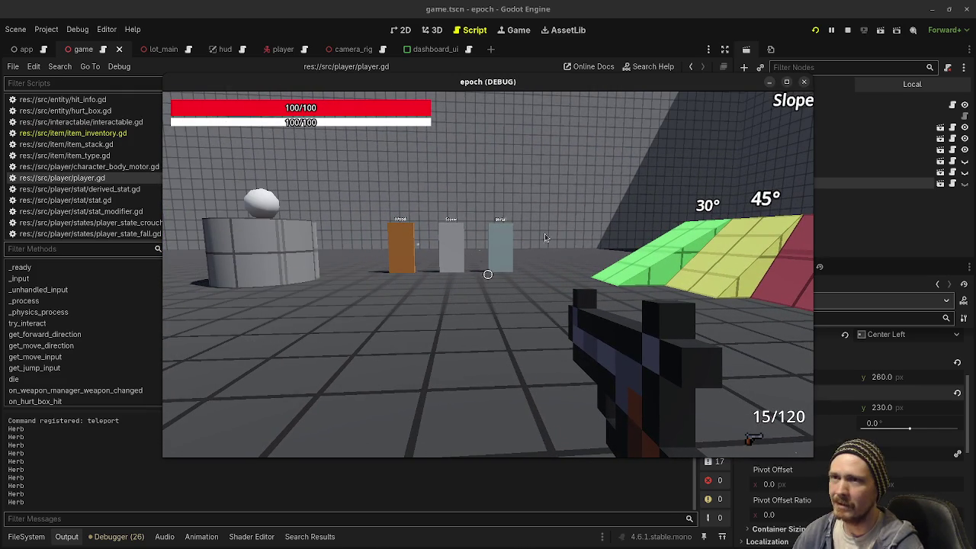
pyautogui.press('F8')
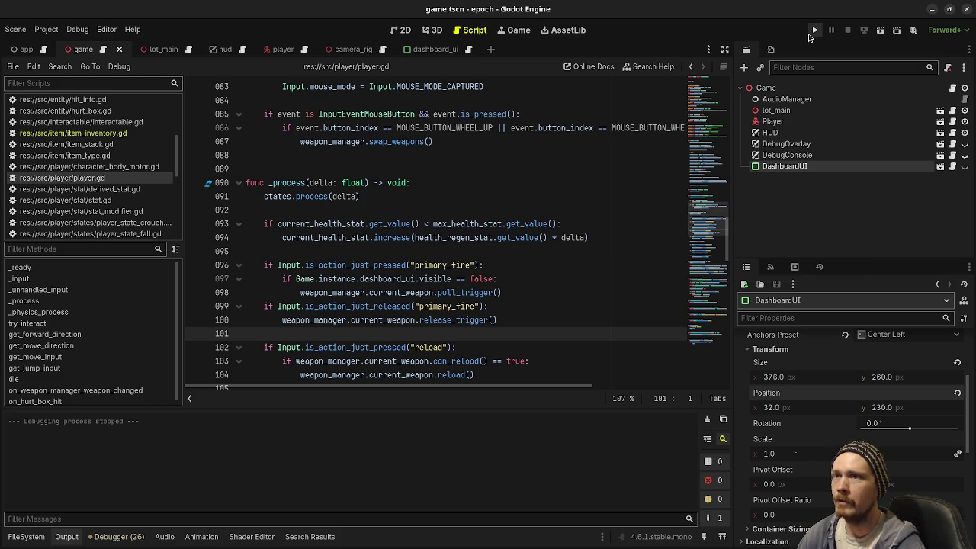
pyautogui.click(814, 30)
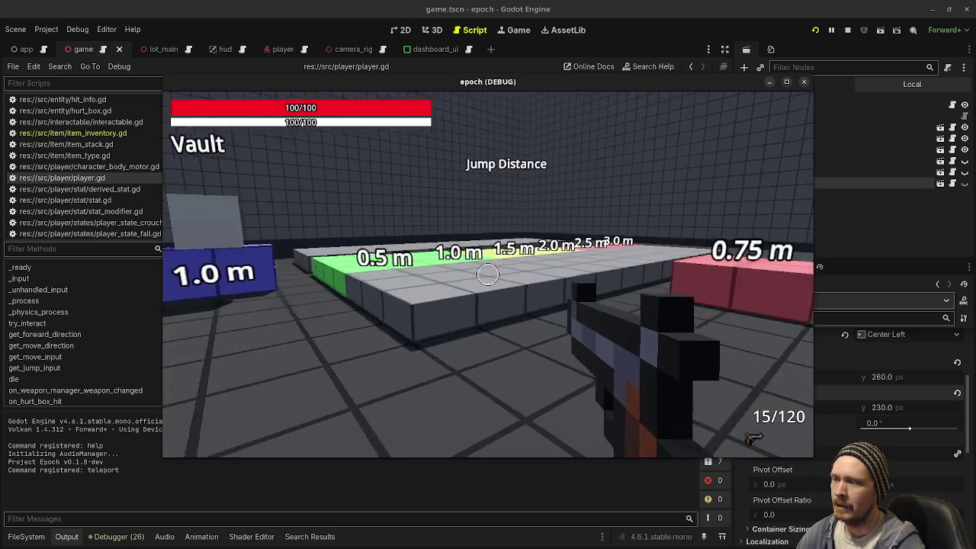
# Step: Sprint and jump past the green blocks and slope platforms toward the Crouch Height wall
pyautogui.hotkey('shift', 'w')
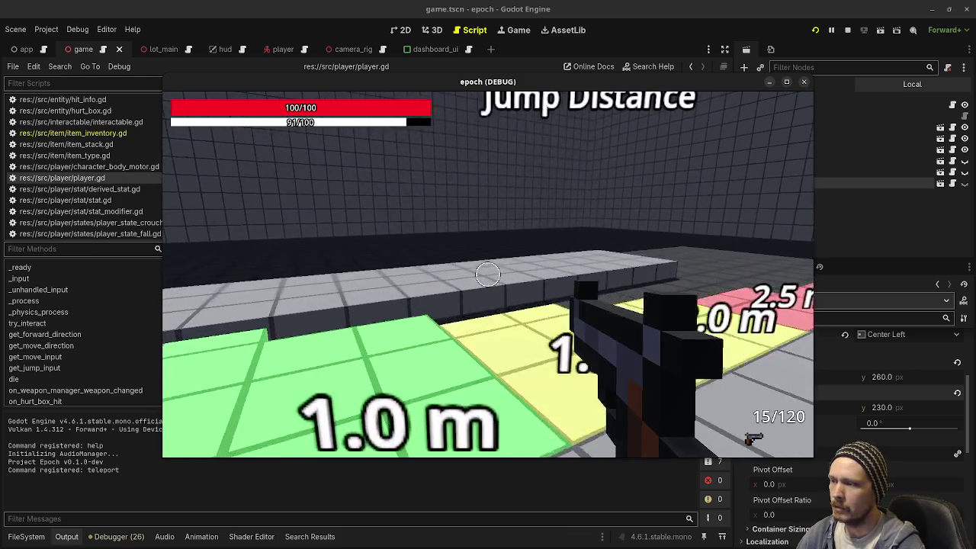
pyautogui.press('space')
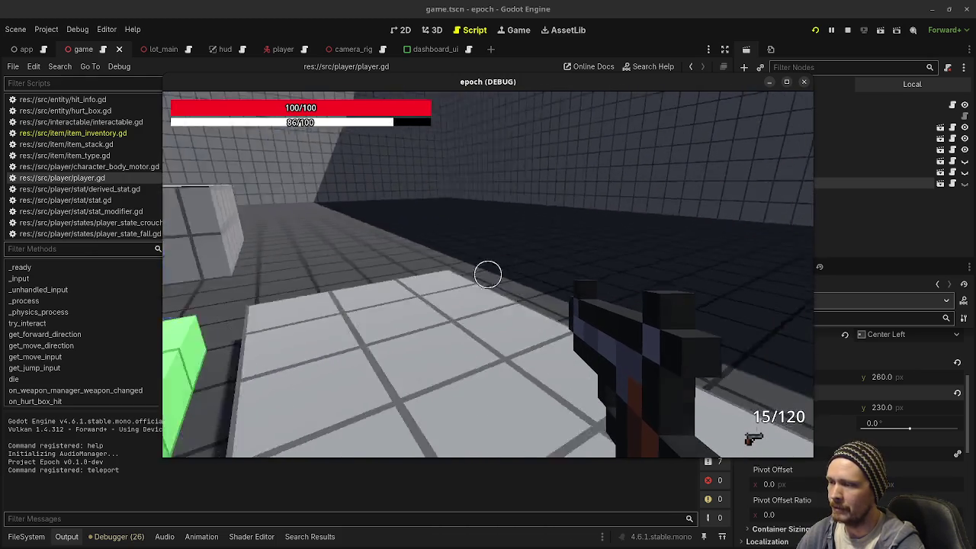
pyautogui.press('w')
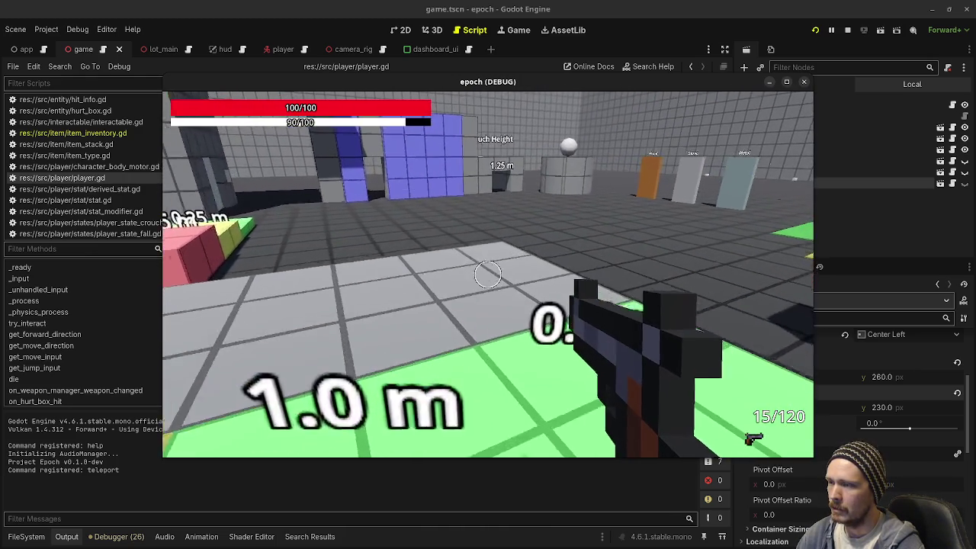
pyautogui.press('w')
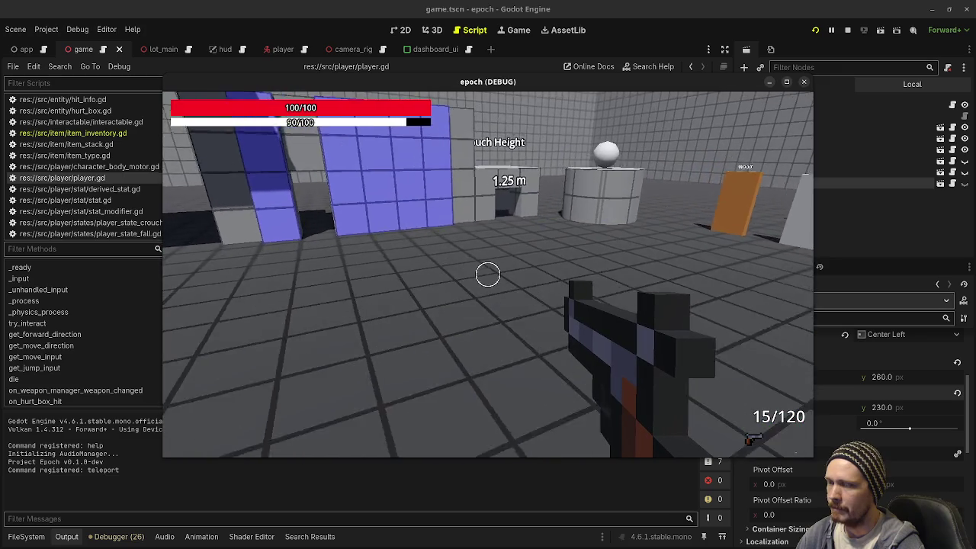
pyautogui.press('space')
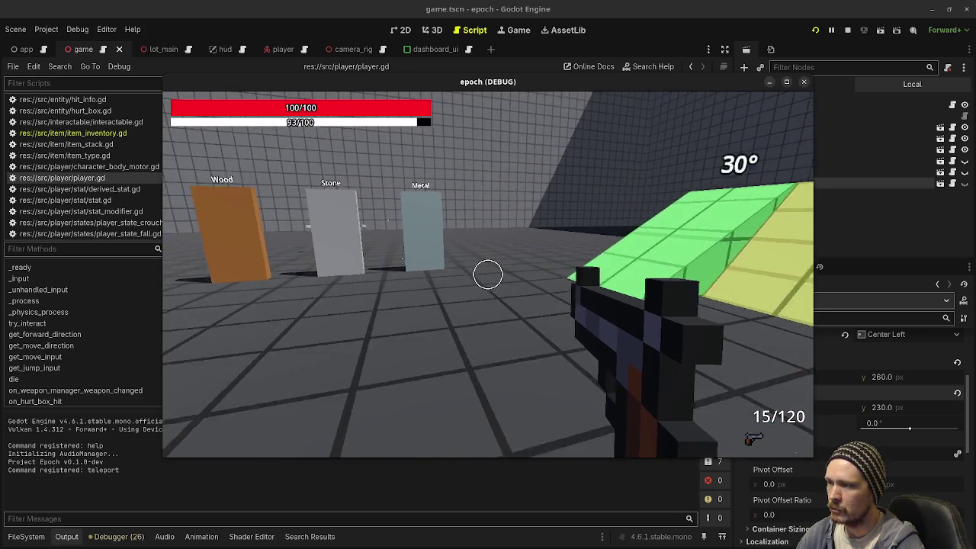
pyautogui.press('w')
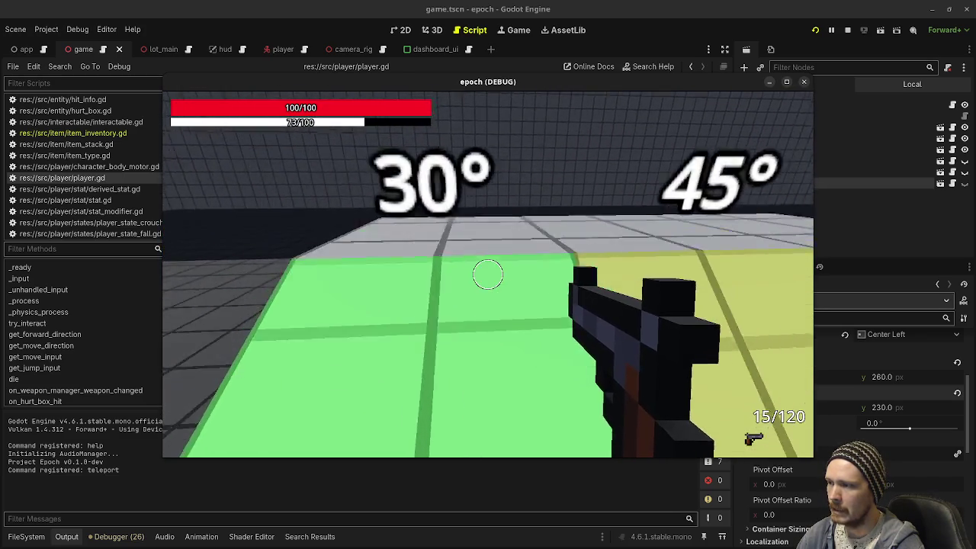
pyautogui.press('w')
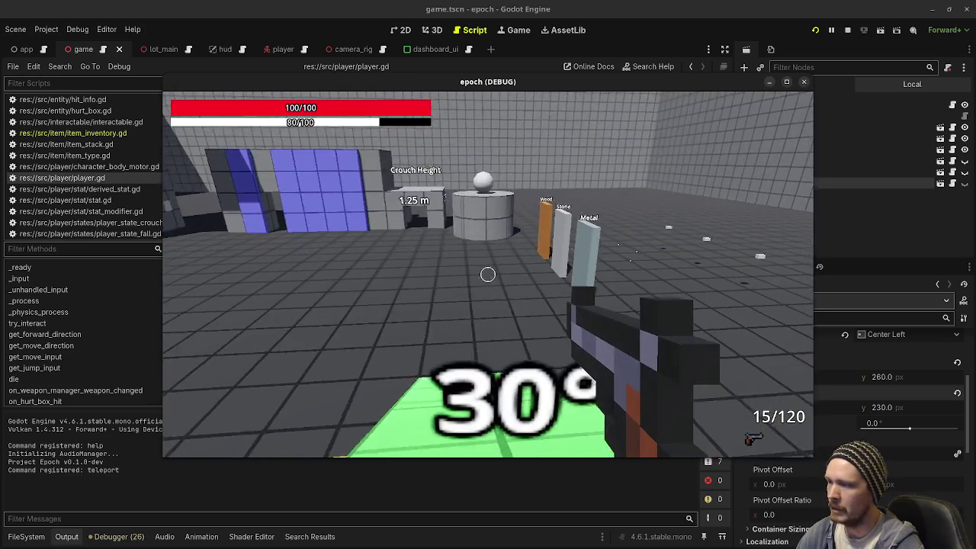
pyautogui.press('w')
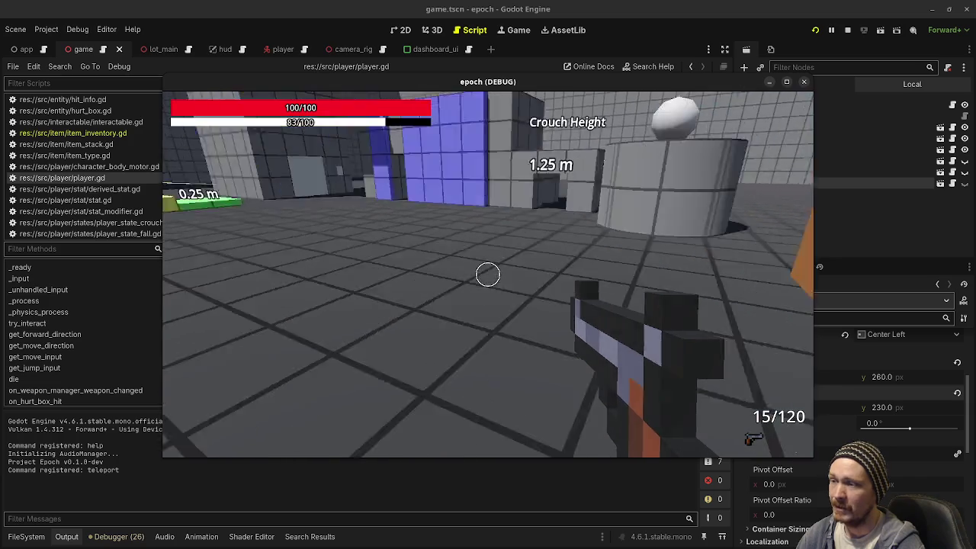
pyautogui.press('w')
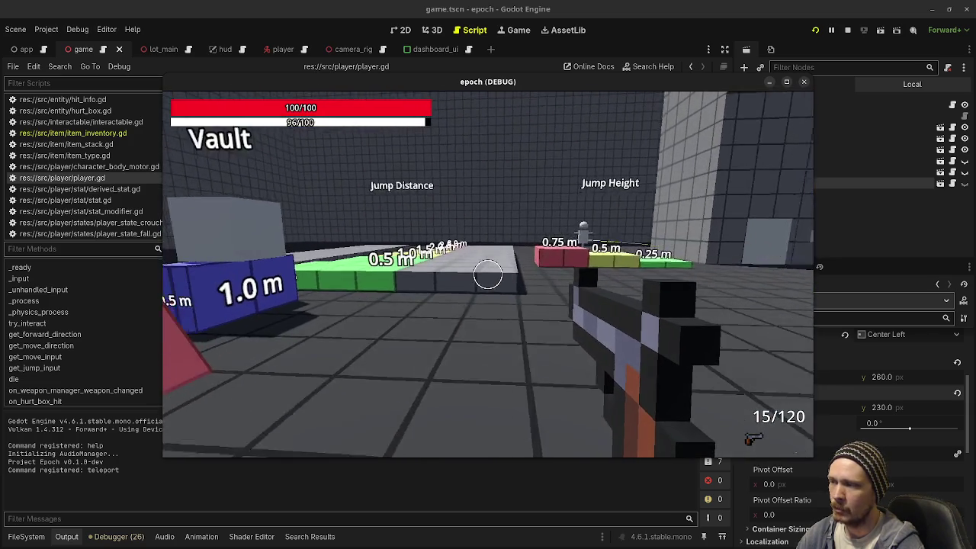
# Step: Run the Jump Distance strip, climb the 0.75 m box, reach the 30° and 45° slopes, and show the debug overlay
pyautogui.press('w')
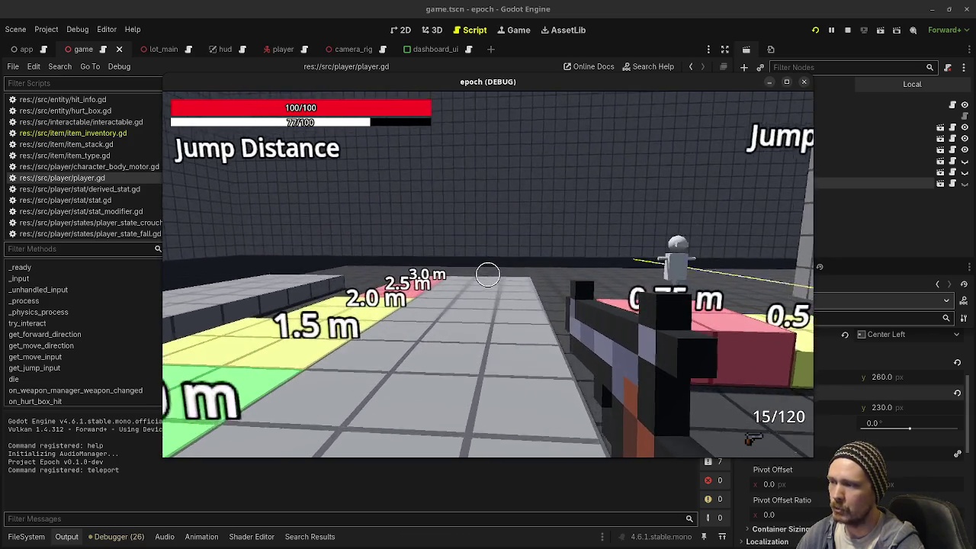
pyautogui.press('w')
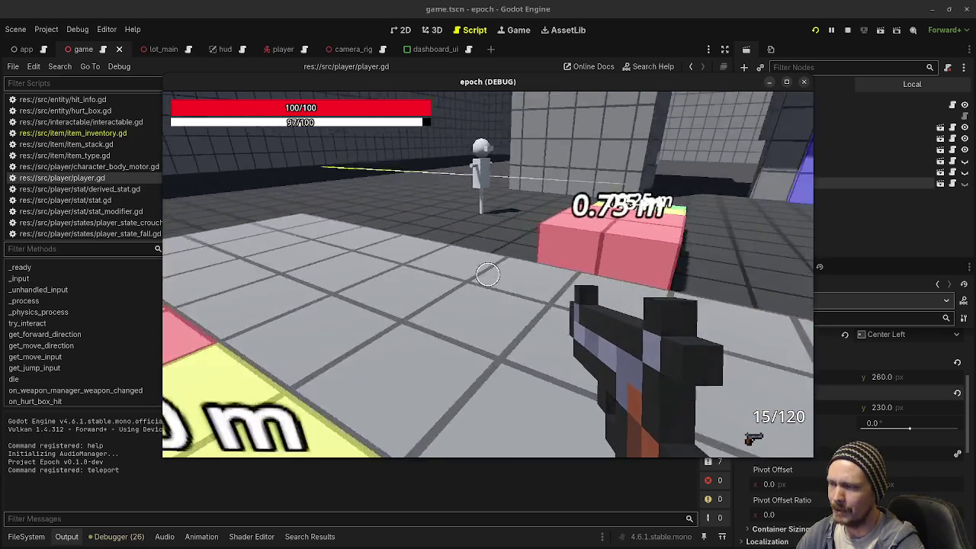
pyautogui.press('w')
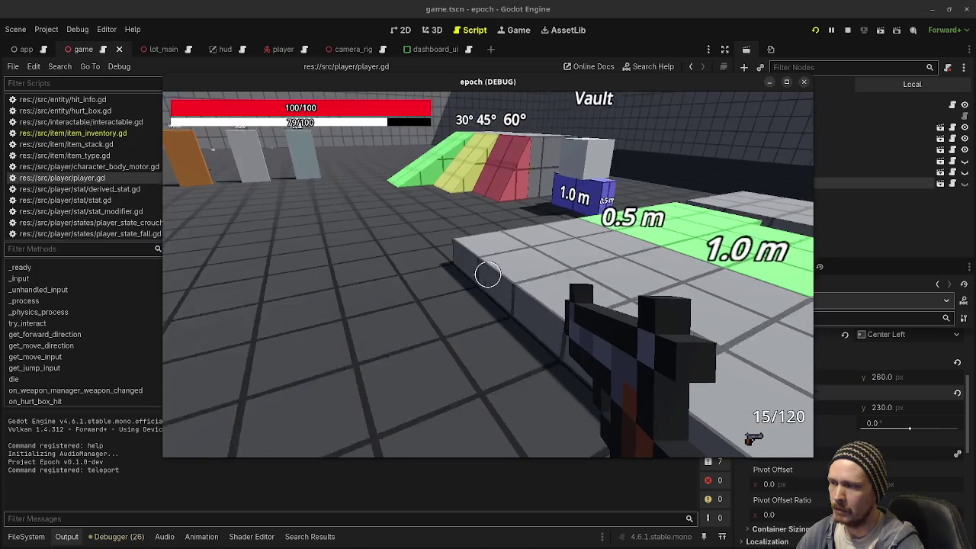
pyautogui.press('w')
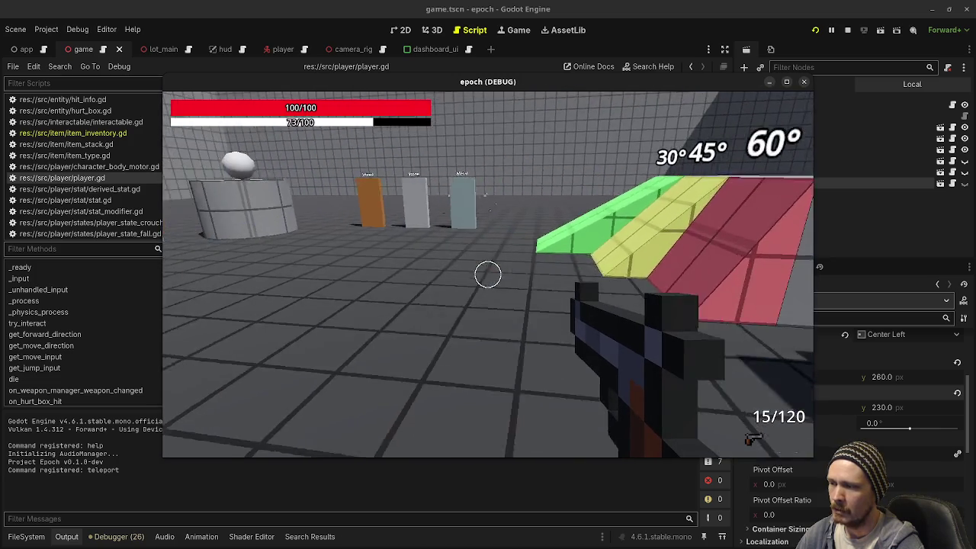
pyautogui.press('w')
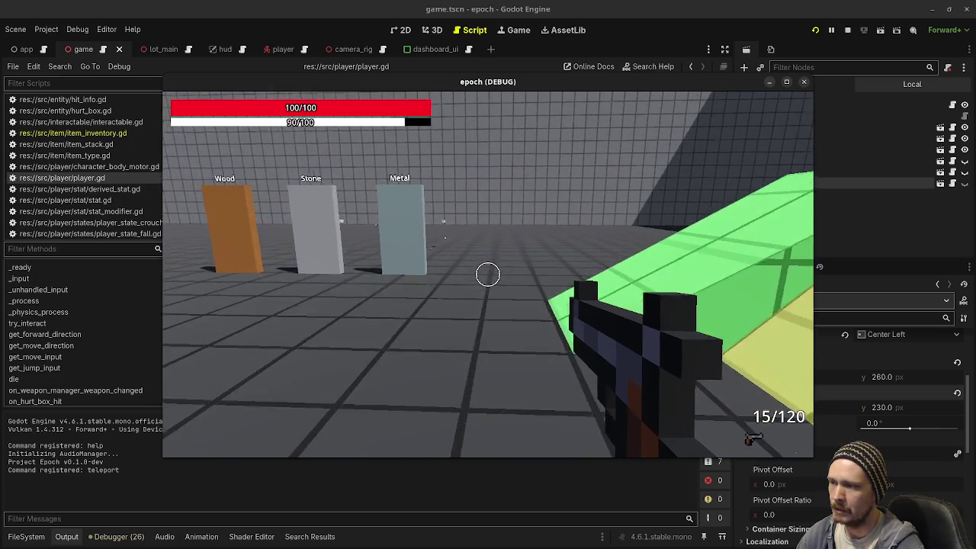
pyautogui.press('w')
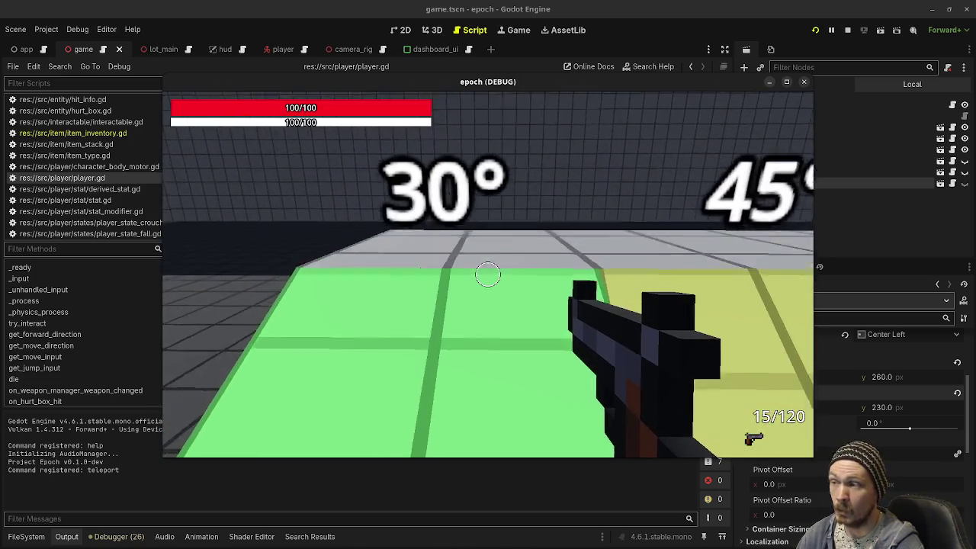
pyautogui.press('w')
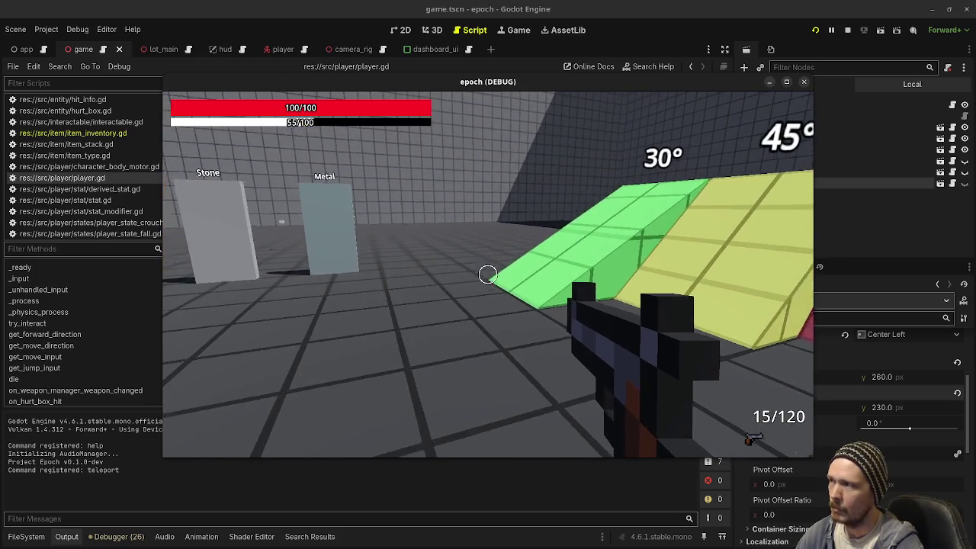
pyautogui.press('F3')
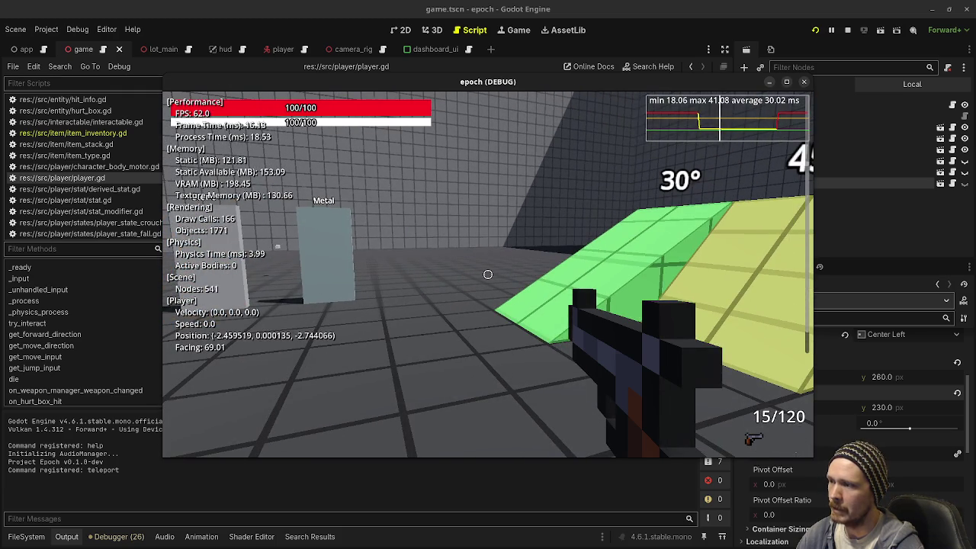
# Step: Cycle between shotgun and rifle with keys 2 and 1, toggling the F3 overlay, ending on the rifle
pyautogui.press('2')
pyautogui.press('F3')
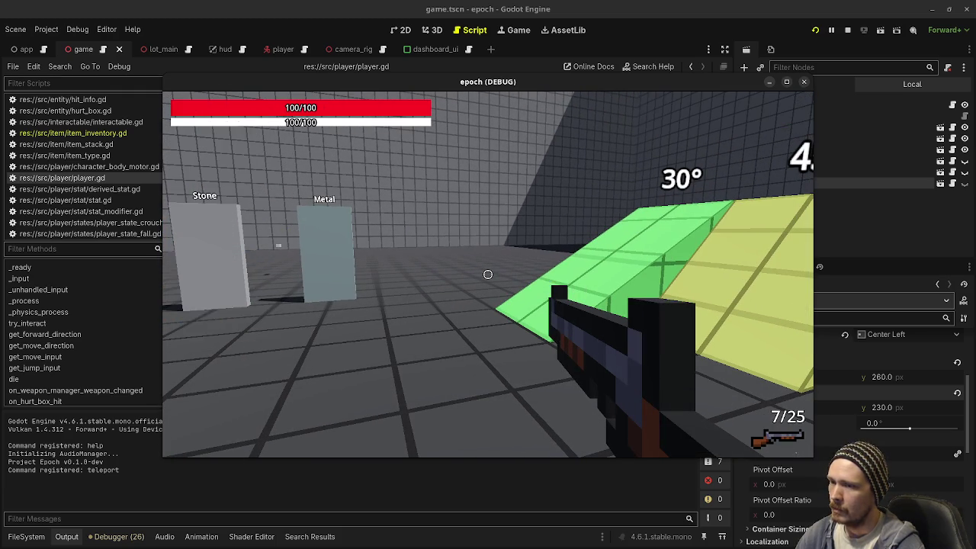
pyautogui.press('F3')
pyautogui.press('1')
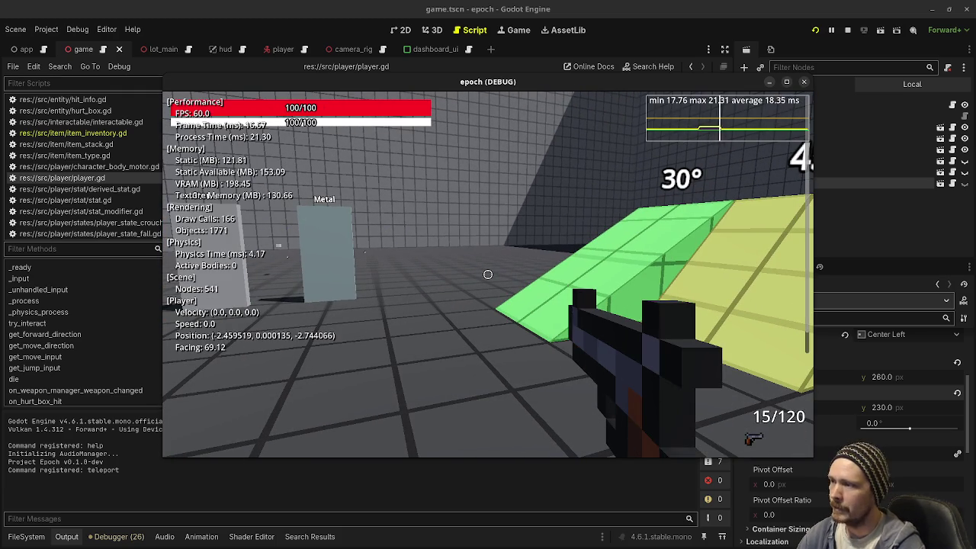
pyautogui.press('2')
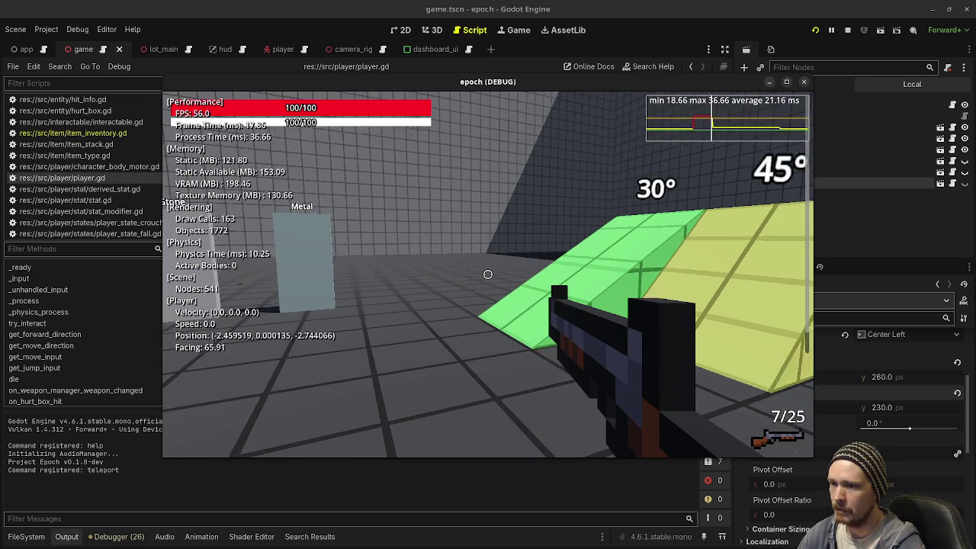
pyautogui.press('1')
pyautogui.press('2')
pyautogui.press('1')
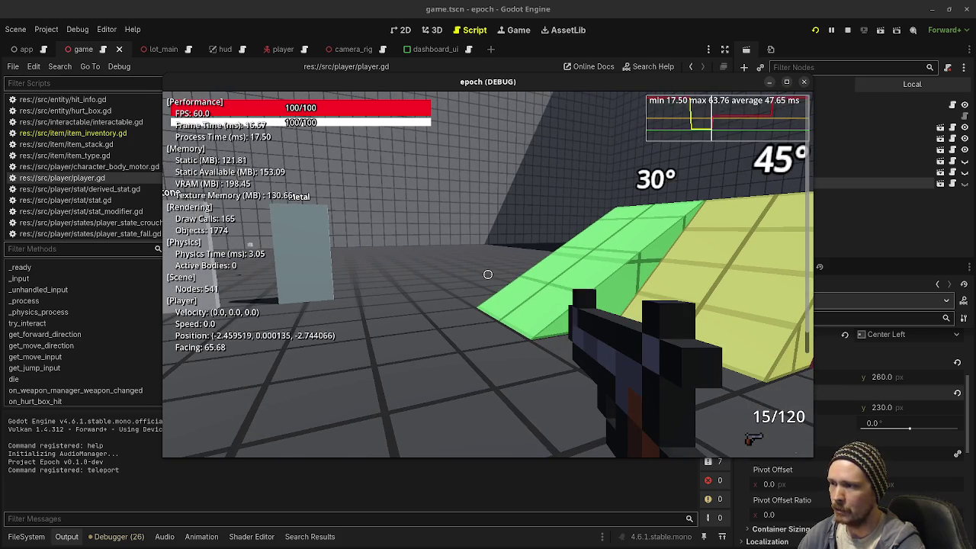
# Step: Fire three rifle shots at the slope
pyautogui.scroll(-1, 808, 229)
pyautogui.click(809, 236)
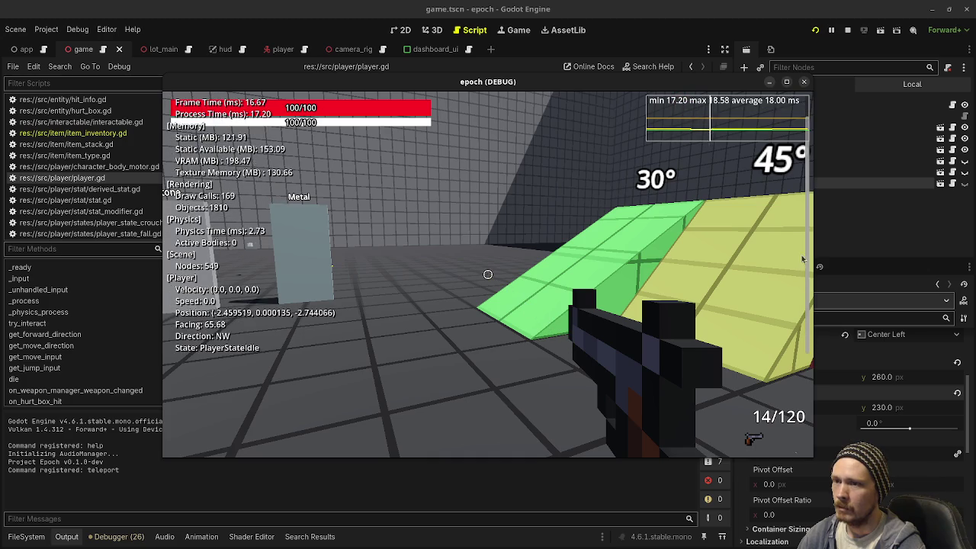
pyautogui.click(807, 259)
pyautogui.click(806, 277)
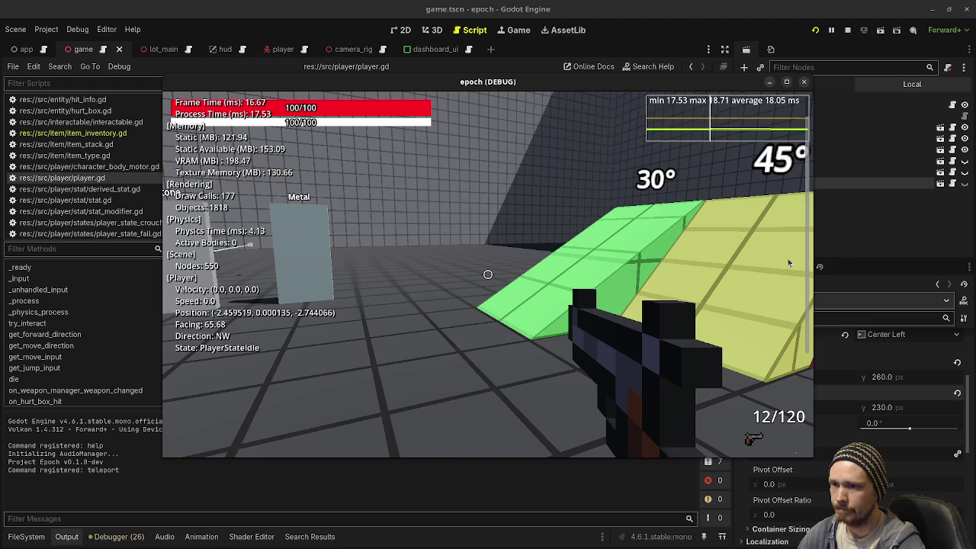
# Step: Equip the shotgun with debug stats shown and fire five shots, dropping ammo to 2/25
pyautogui.click(450, 310)
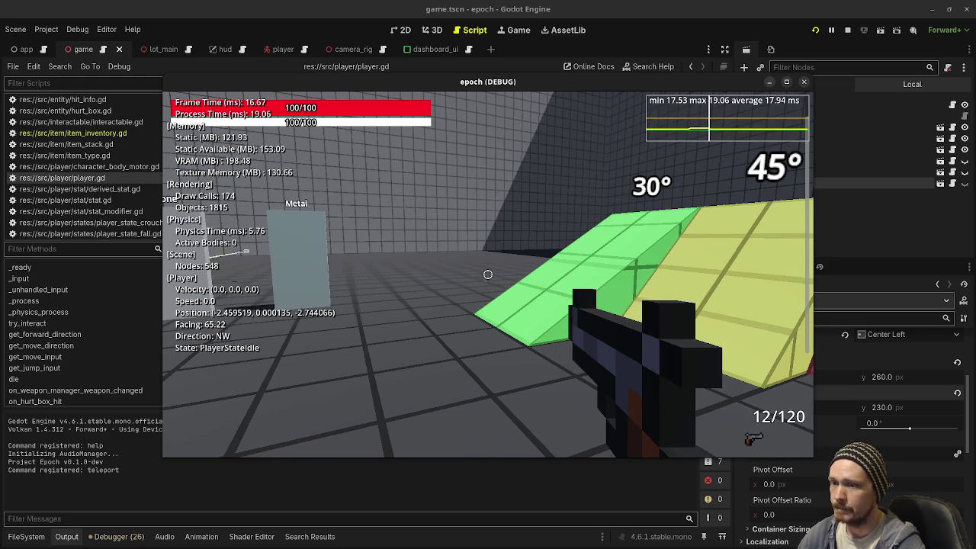
pyautogui.press('2')
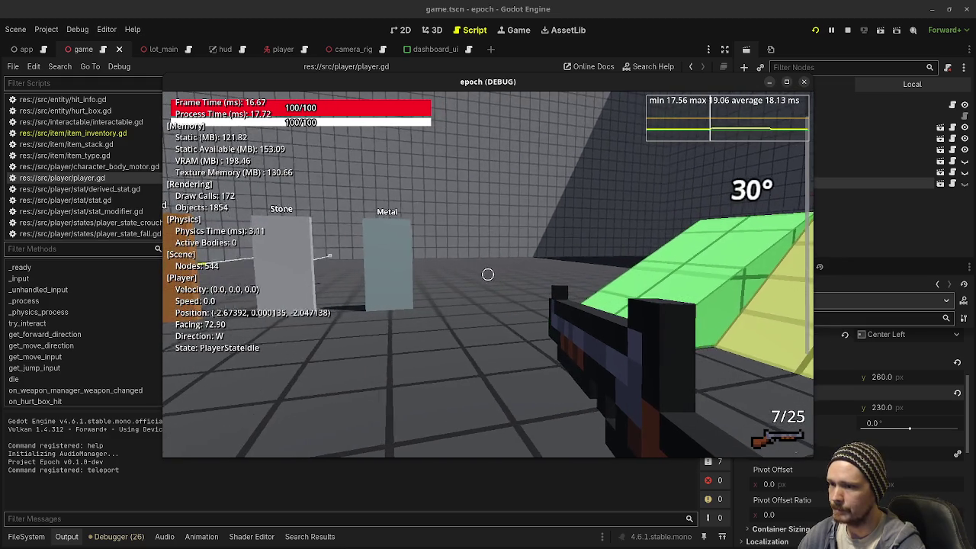
pyautogui.press('F3')
pyautogui.press('F3')
pyautogui.press('F3')
pyautogui.press('F3')
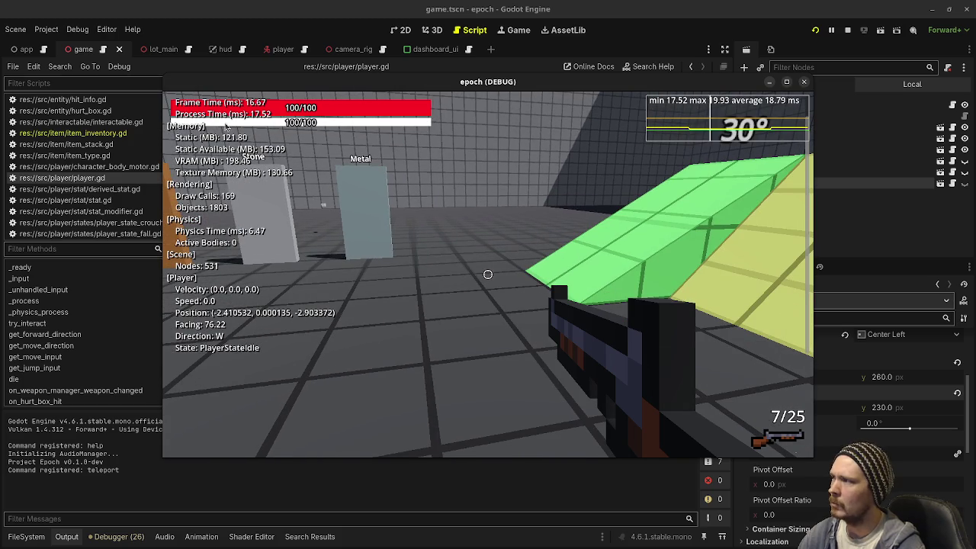
pyautogui.click(488, 275)
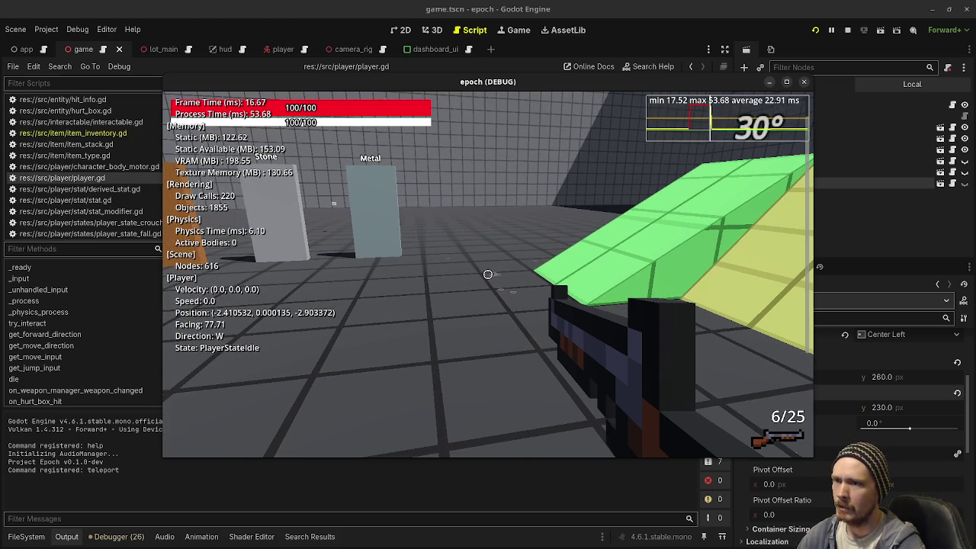
pyautogui.click(488, 274)
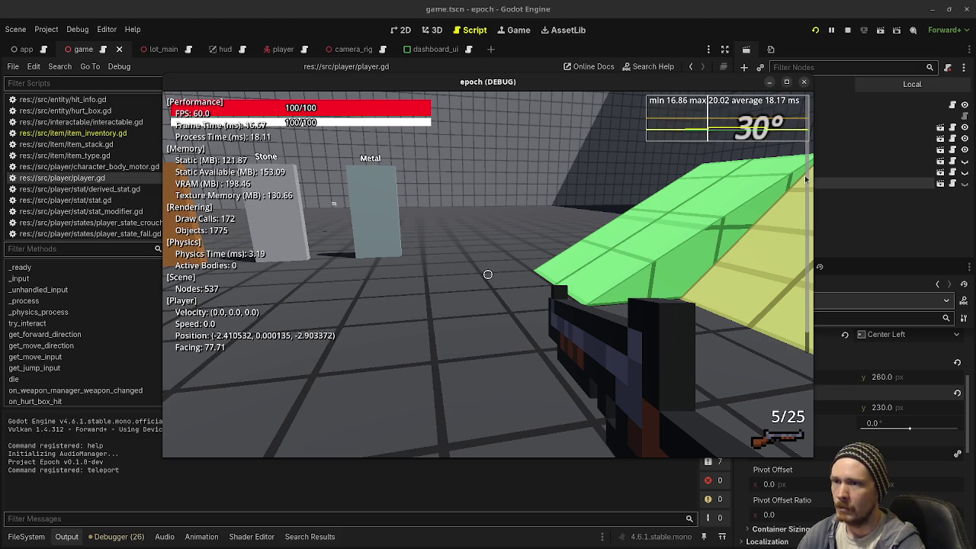
pyautogui.click(797, 217)
pyautogui.click(799, 246)
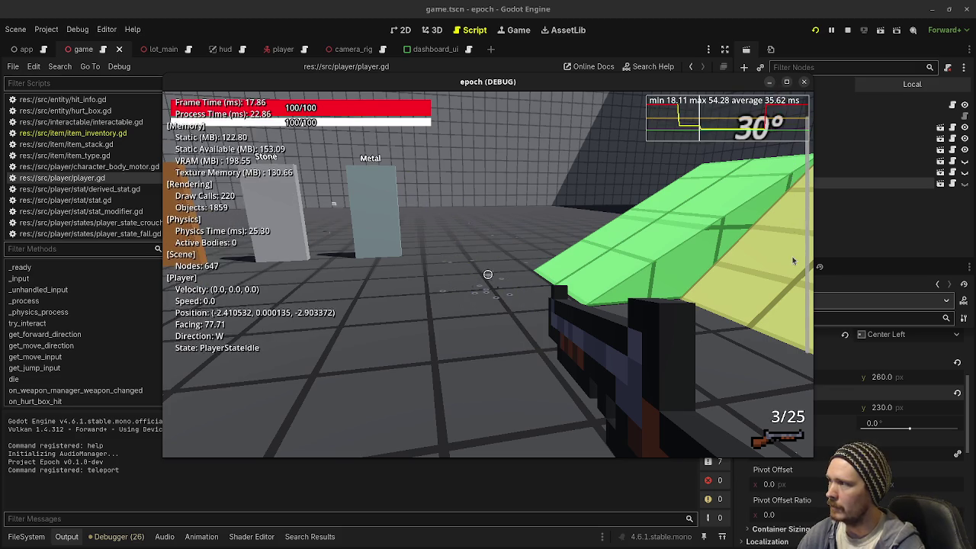
pyautogui.click(594, 294)
pyautogui.press('w')
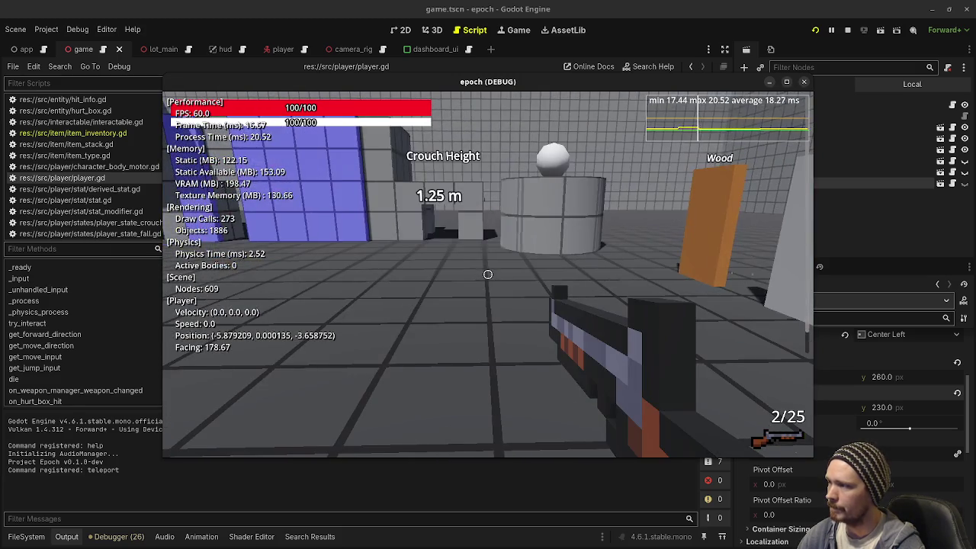
# Step: Hide the F3 stats, open the debug console, and toggle the inventory panel with Tab
pyautogui.press('F3')
pyautogui.press('w')
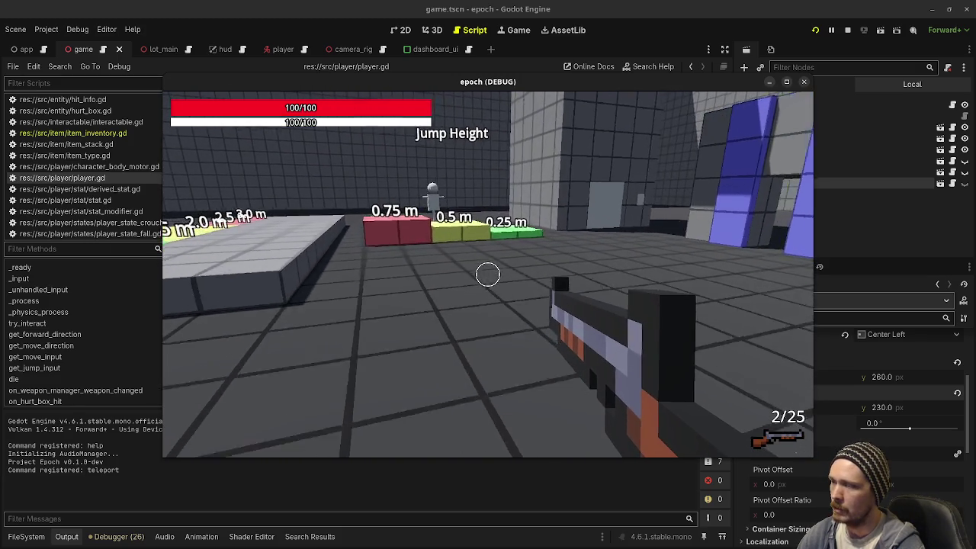
pyautogui.press('`')
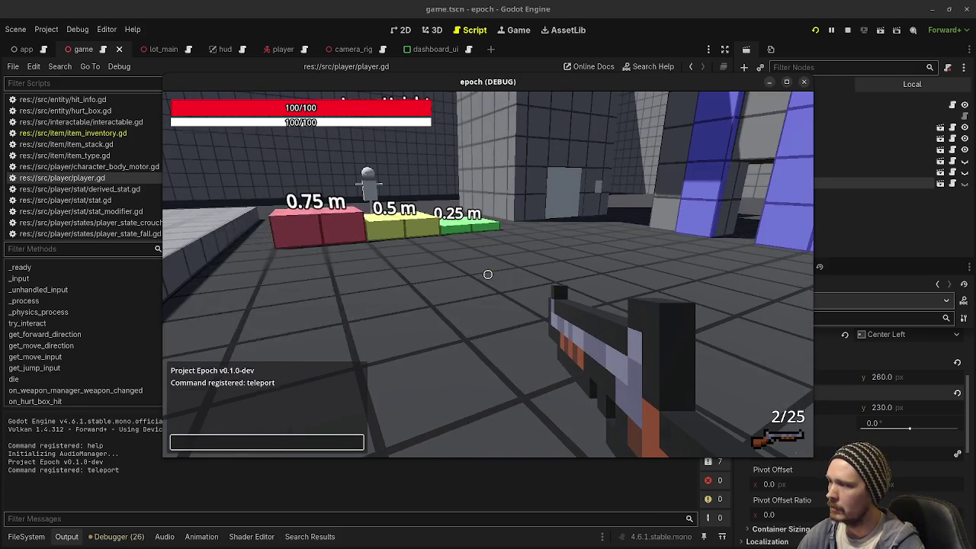
pyautogui.press('Tab')
pyautogui.press('Tab')
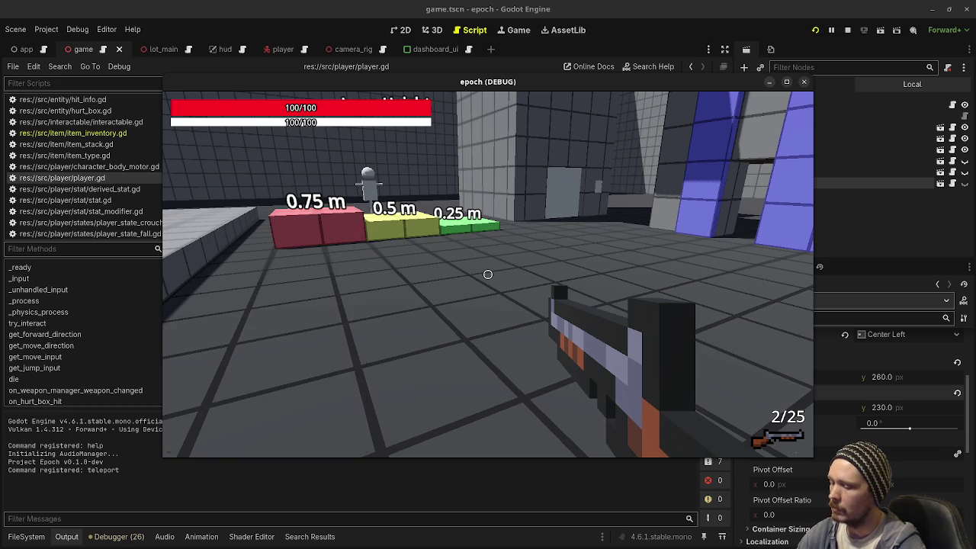
pyautogui.press('Tab')
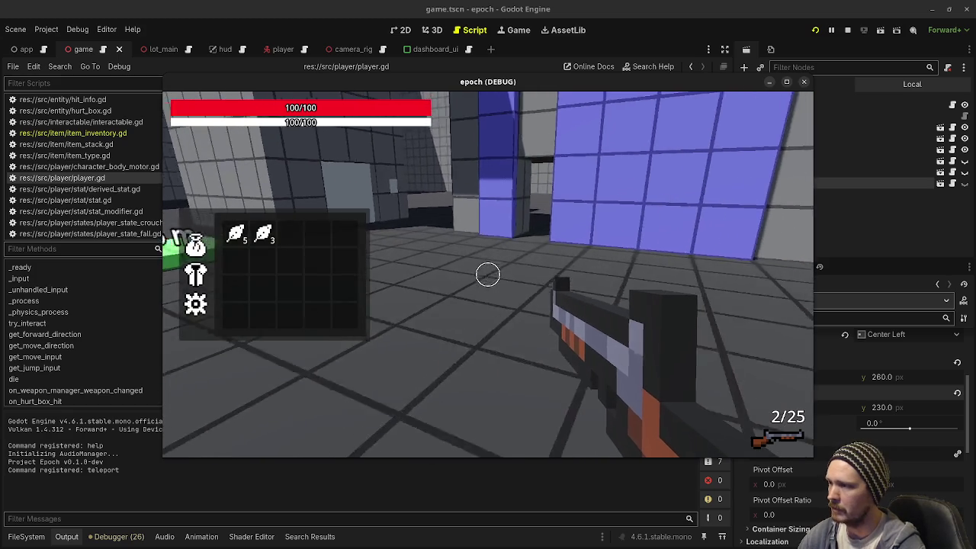
pyautogui.press('Tab')
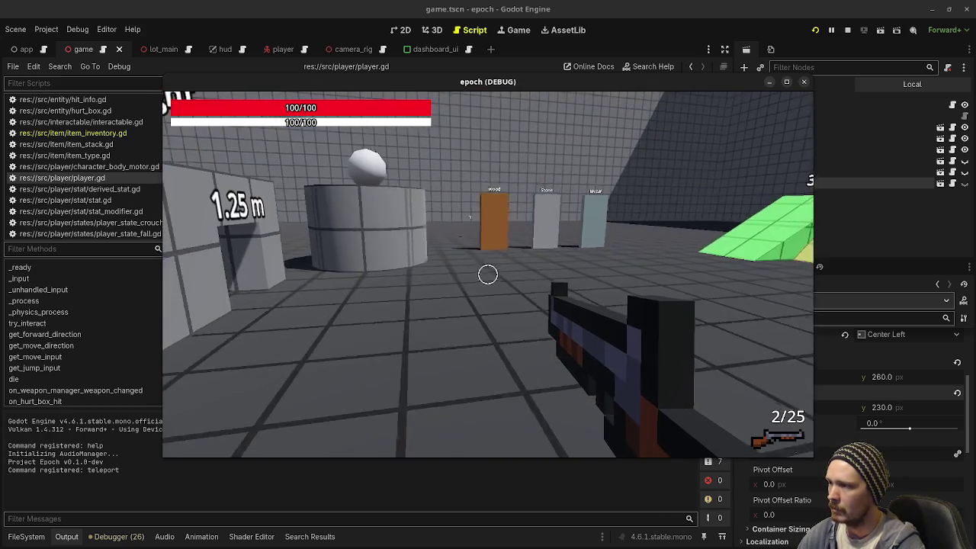
# Step: Sprint up the 30° ramp toward the Vault, recheck the inventory panel, then stop the game
pyautogui.hotkey('shift', 'w')
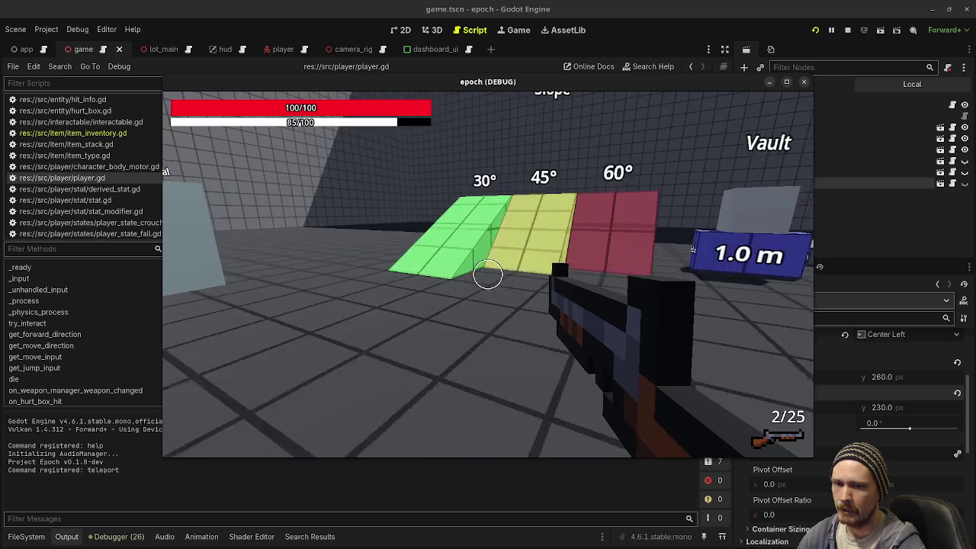
pyautogui.hotkey('shift', 'w')
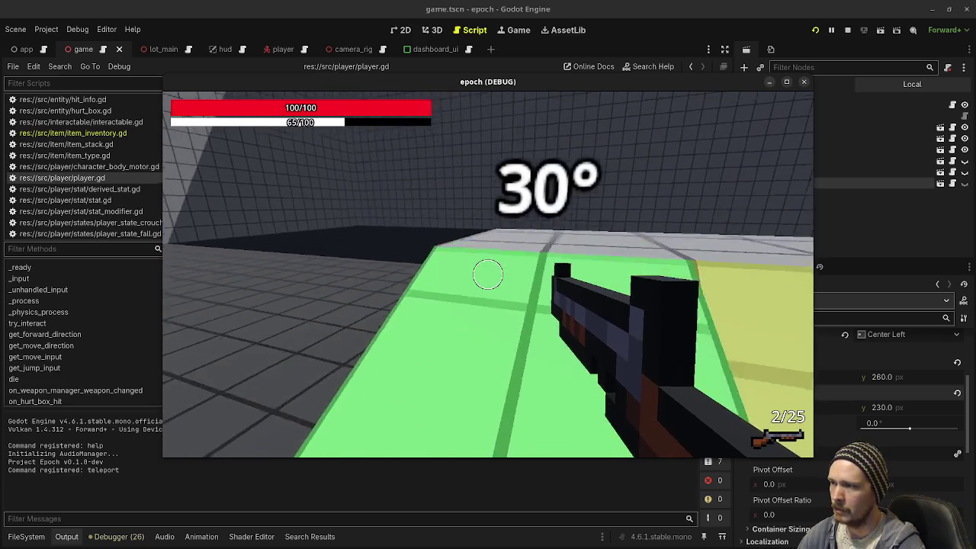
pyautogui.hotkey('shift', 'w')
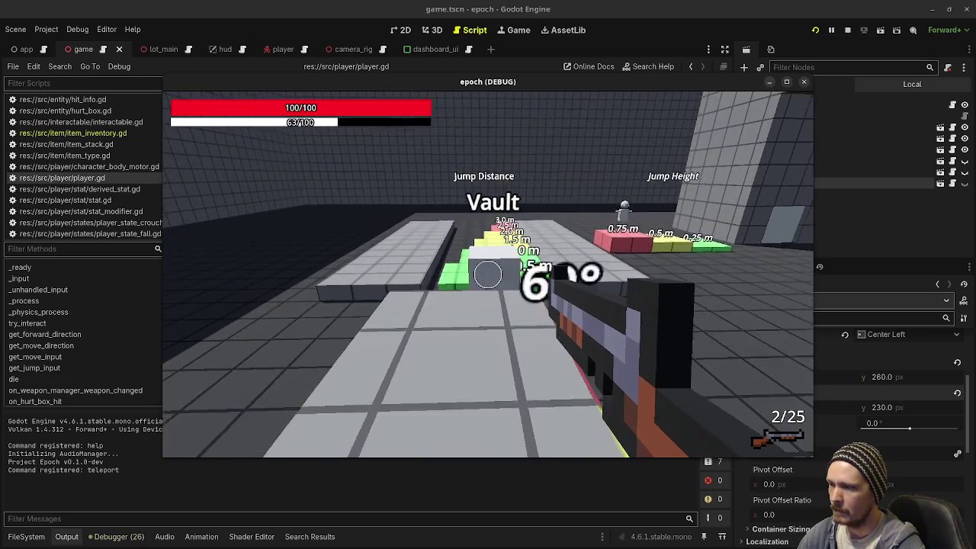
pyautogui.press('Tab')
pyautogui.press('Tab')
pyautogui.press('Tab')
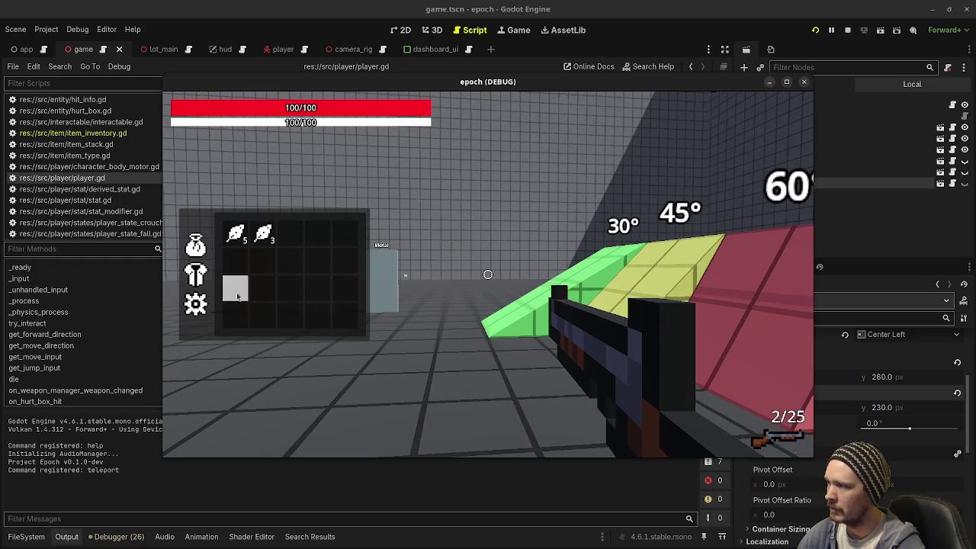
pyautogui.press('Tab')
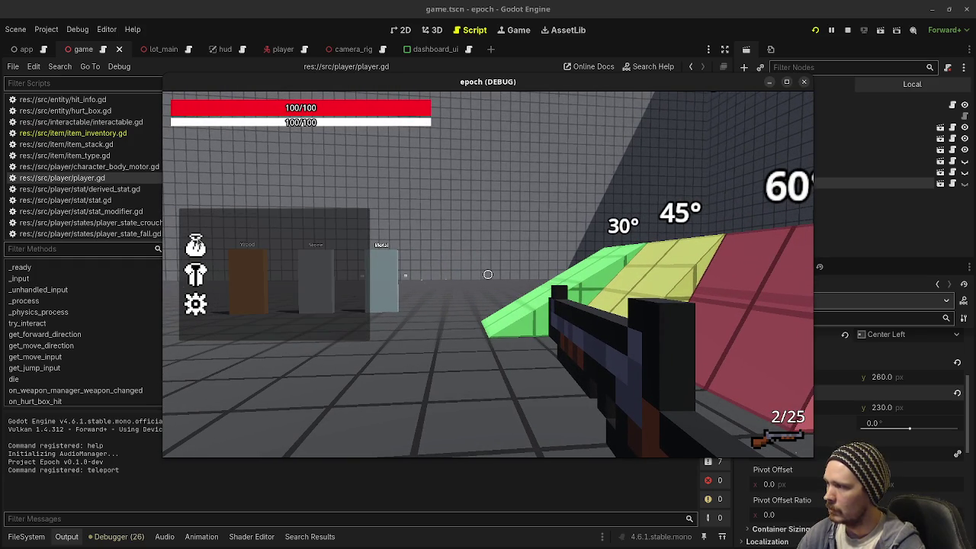
pyautogui.press('Tab')
pyautogui.press('Tab')
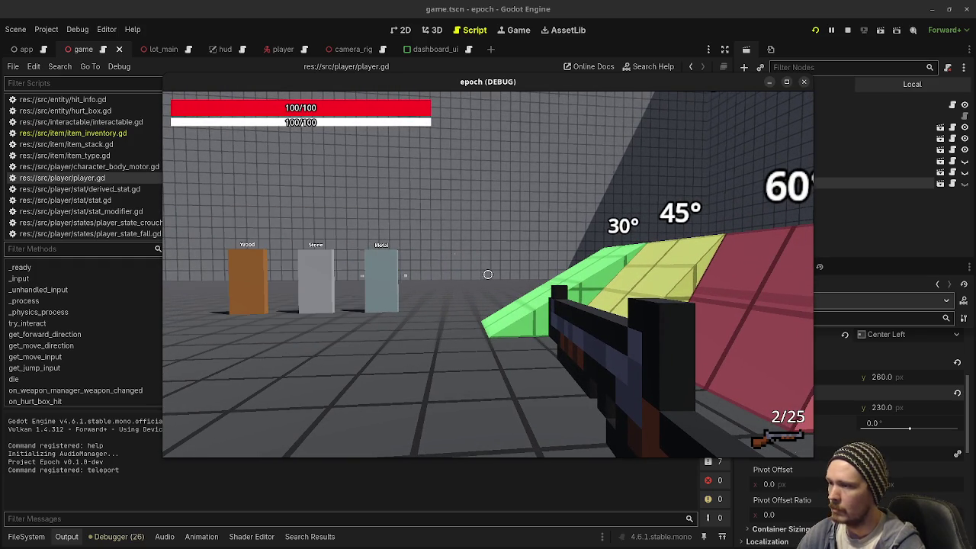
pyautogui.press('w')
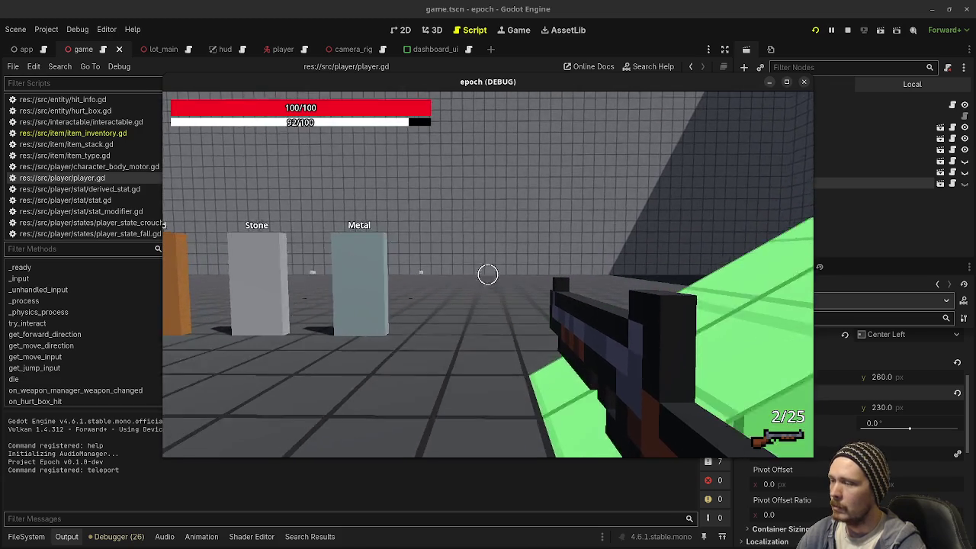
pyautogui.click(846, 29)
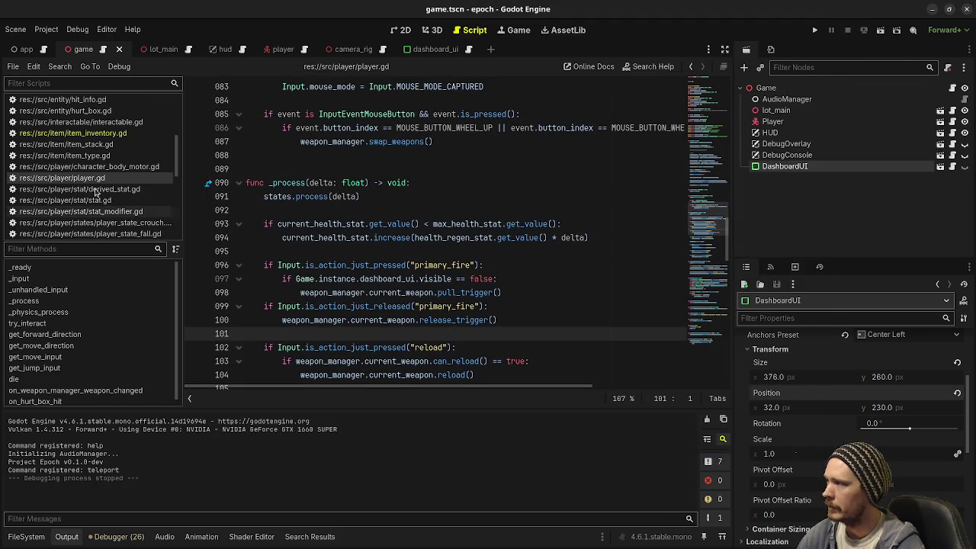
# Step: Scroll the player.gd script back up and move over to VS Code's 17 uncommitted changes
pyautogui.scroll(3, 103, 195)
pyautogui.scroll(5, 103, 196)
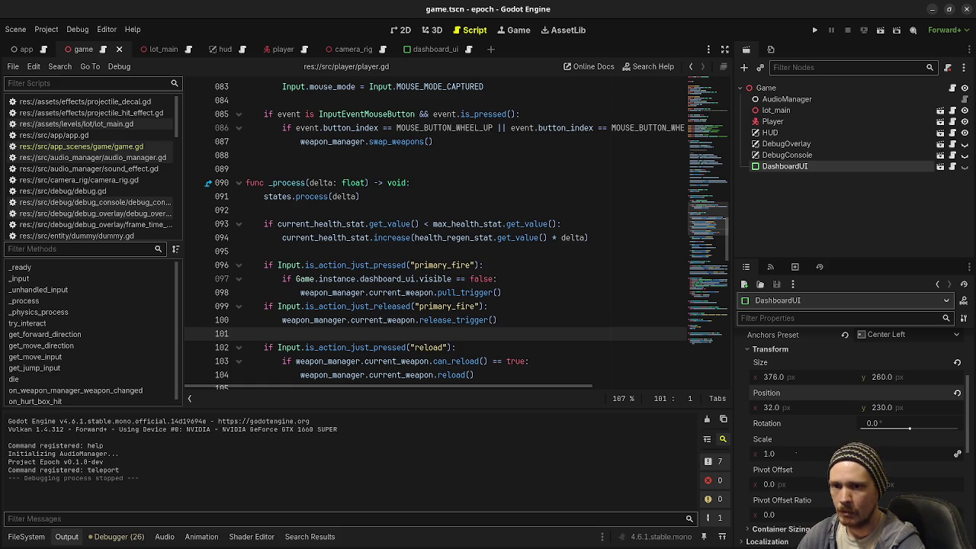
pyautogui.hotkey('alt', 'Tab')
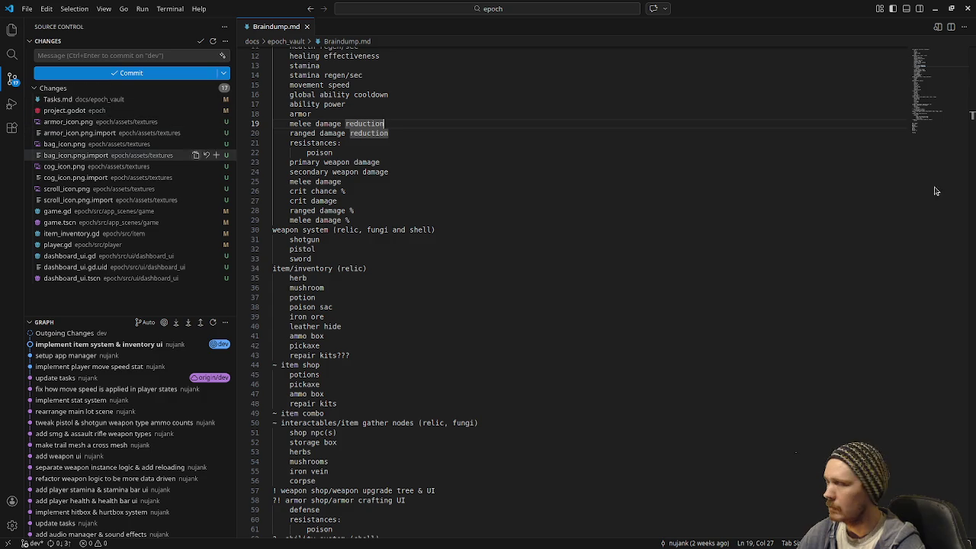
# Step: Move the 'add dashboard ui' task card into the v0.1.0-dev column on the Obsidian board
pyautogui.hotkey('alt', 'Tab')
pyautogui.moveTo(730, 90); pyautogui.dragTo(874, 79)
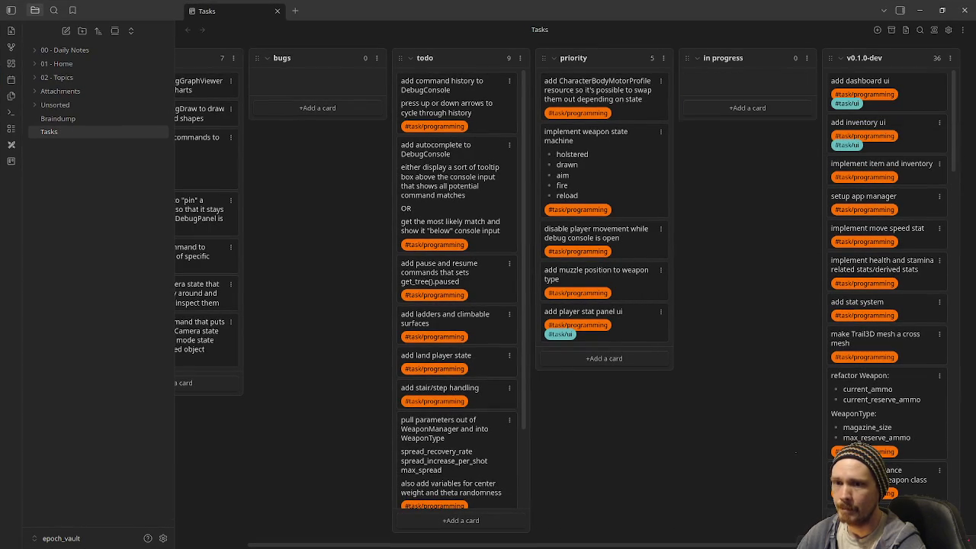
pyautogui.hotkey('alt', 'Tab')
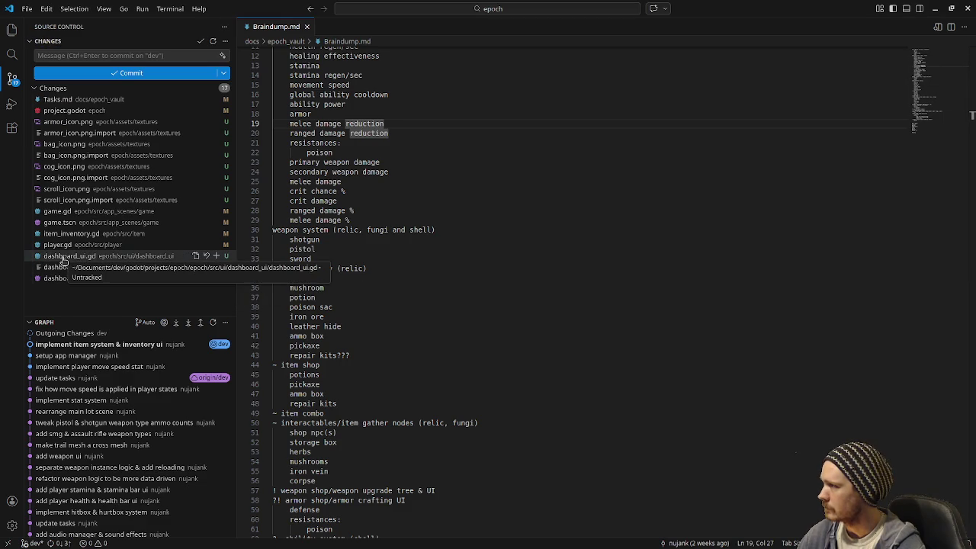
# Step: Inspect the player.gd, item_inventory.gd and project.godot diffs, then close the project.godot diff
pyautogui.click(64, 246)
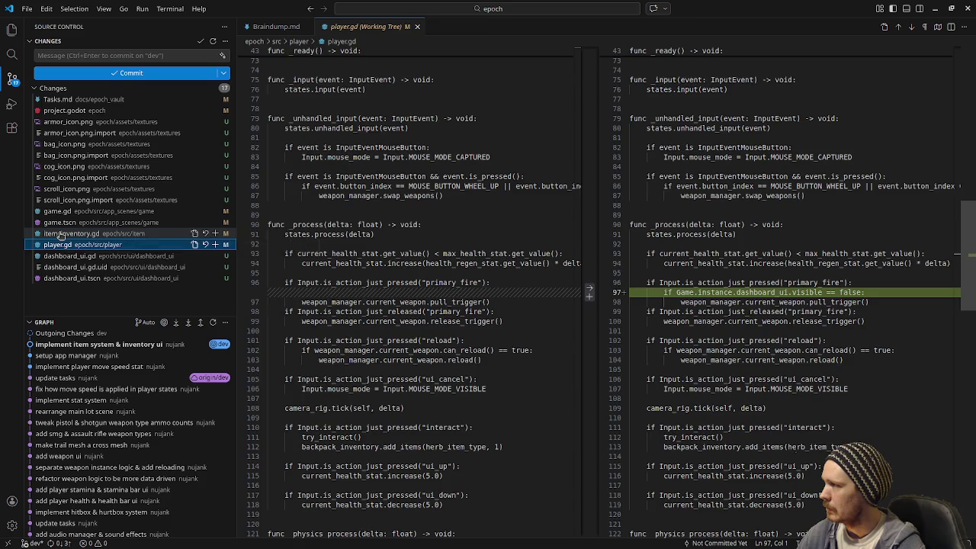
pyautogui.click(60, 234)
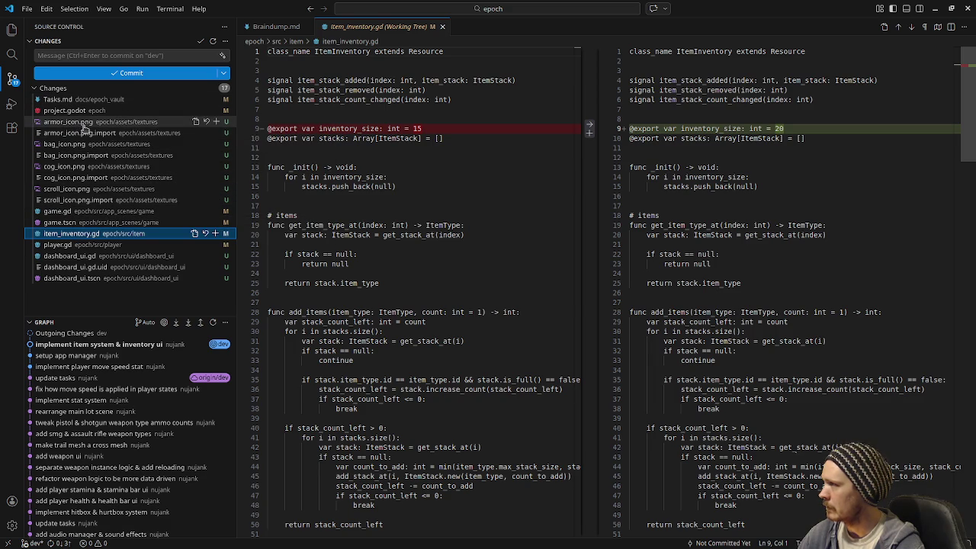
pyautogui.click(76, 111)
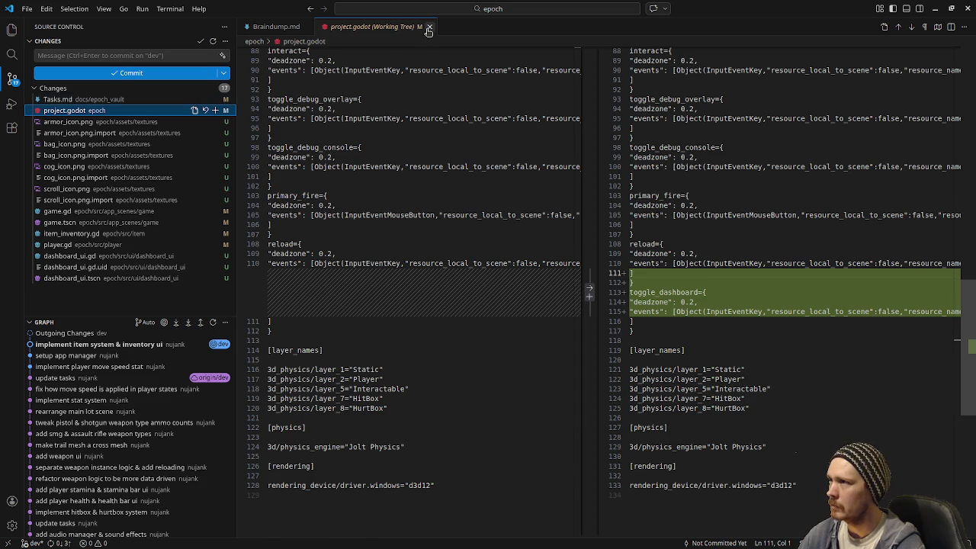
pyautogui.click(429, 28)
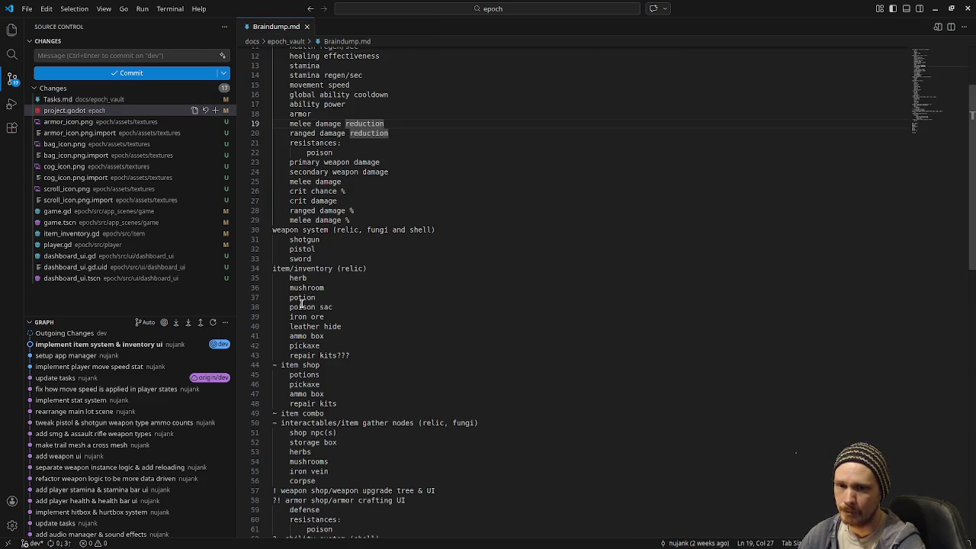
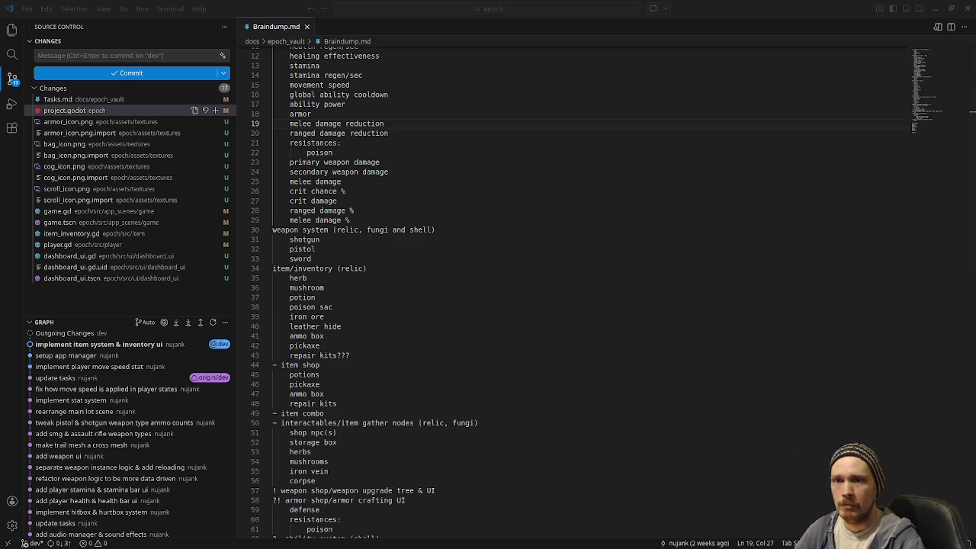
# Step: Run git status in the terminal to list the changed project files
pyautogui.hotkey('alt', 'Tab')
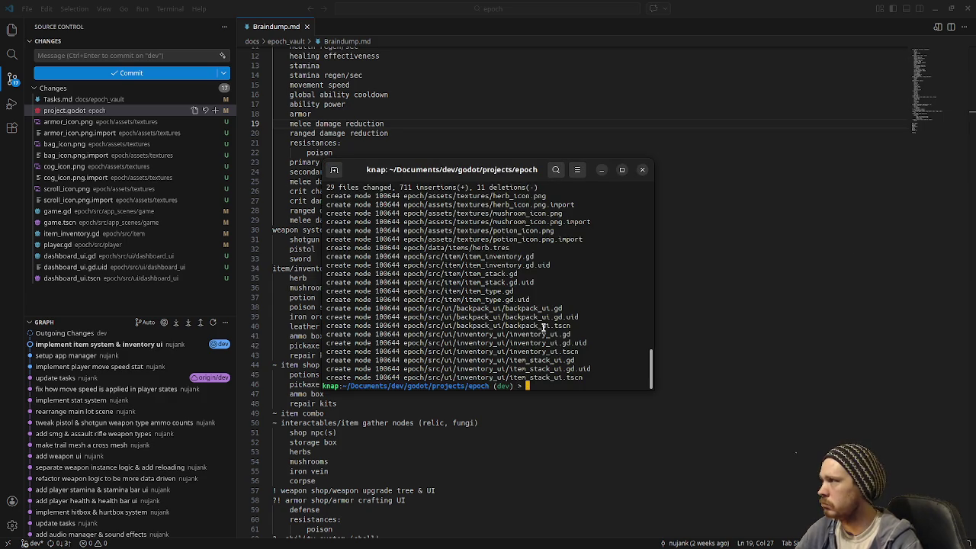
pyautogui.write('git status')
pyautogui.press('Return')
# Step: Test-run and stop the game, then stage all changes with git add
pyautogui.write('git add .')
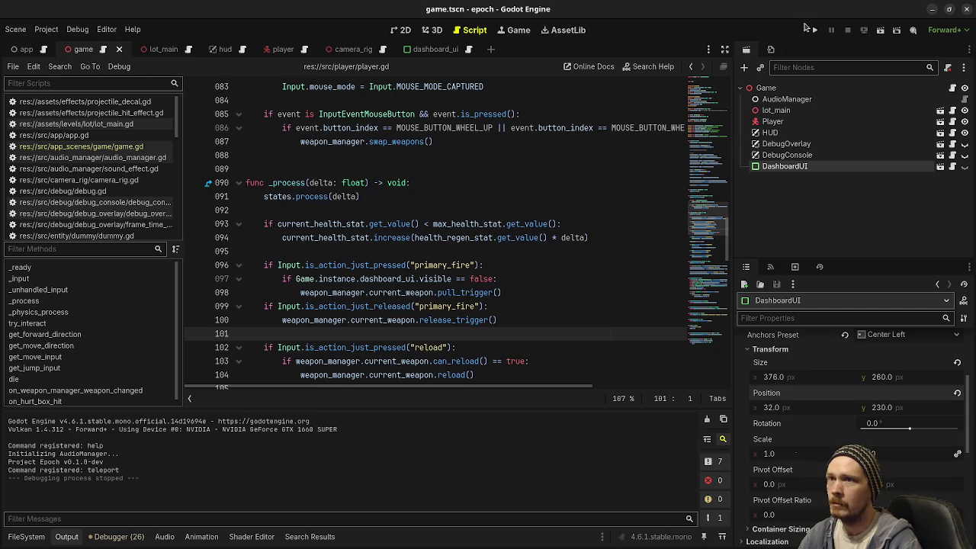
pyautogui.click(814, 29)
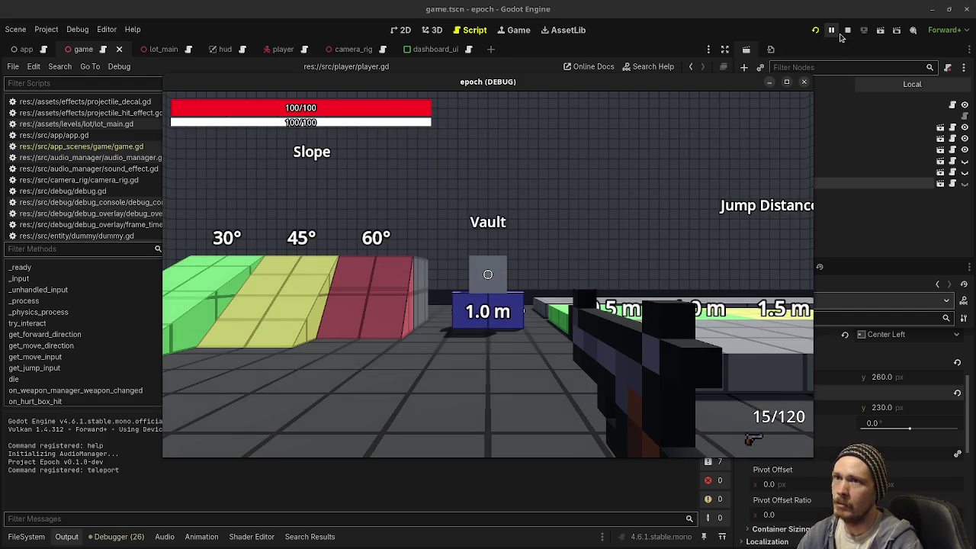
pyautogui.click(847, 29)
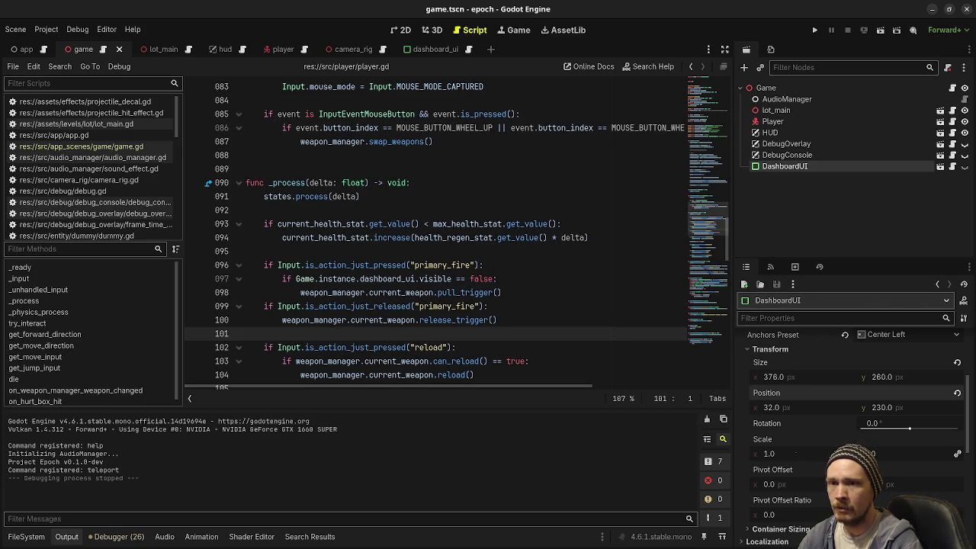
pyautogui.hotkey('alt', 'Tab')
pyautogui.hotkey('alt', 'Tab')
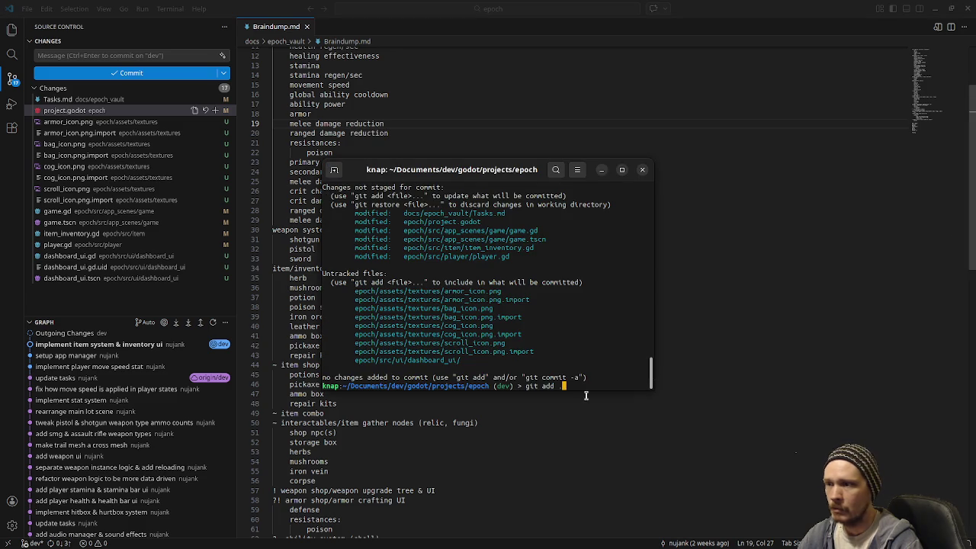
pyautogui.press('Return')
# Step: Commit the staged files with the message "add dashboard ui"
pyautogui.write('git')
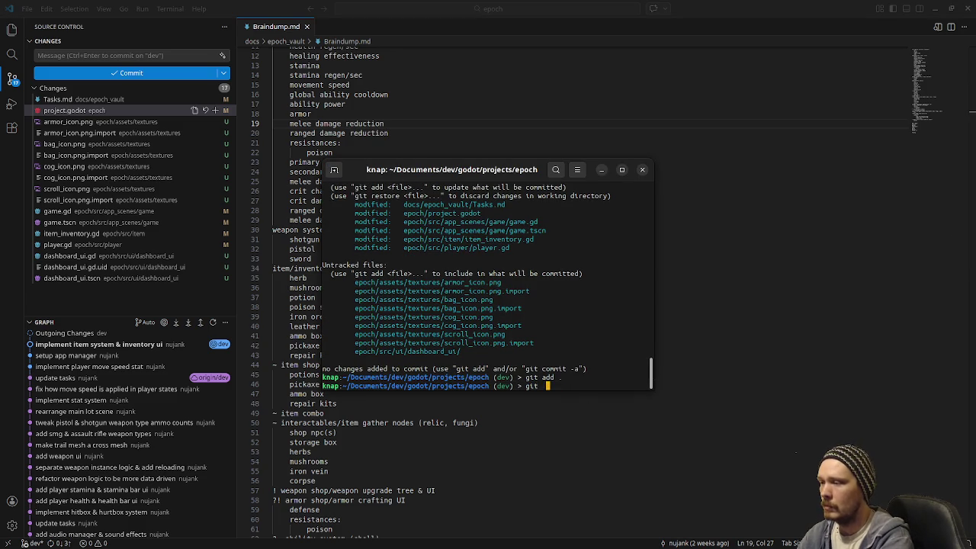
pyautogui.write(' add')
pyautogui.press('BackSpace')
pyautogui.press('BackSpace')
pyautogui.press('BackSpace')
pyautogui.write('commit -m "add dashboard ui"')
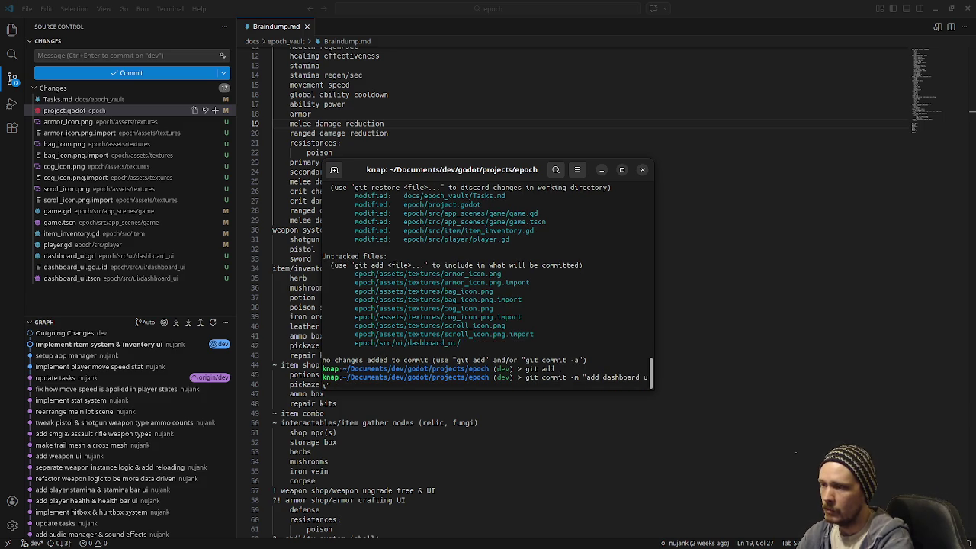
pyautogui.press('Return')
pyautogui.click(320, 240)
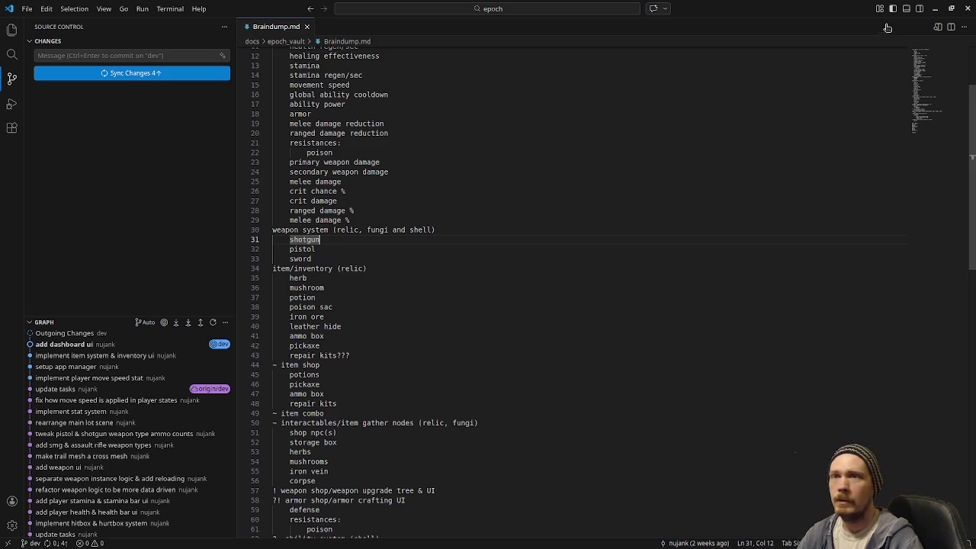
# Step: Hide the code editor, return to the Godot script editor, then bring up the Obsidian Tasks board
pyautogui.click(934, 8)
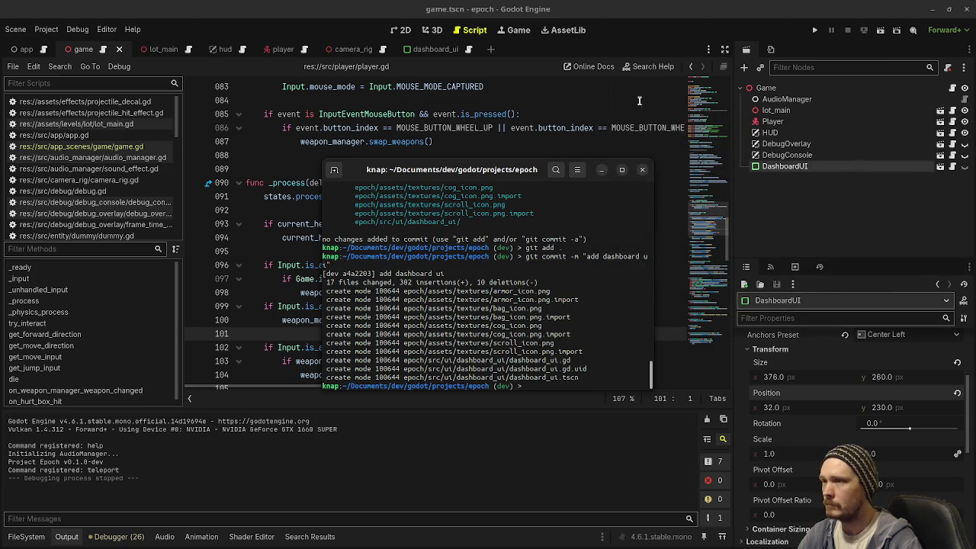
pyautogui.click(640, 101)
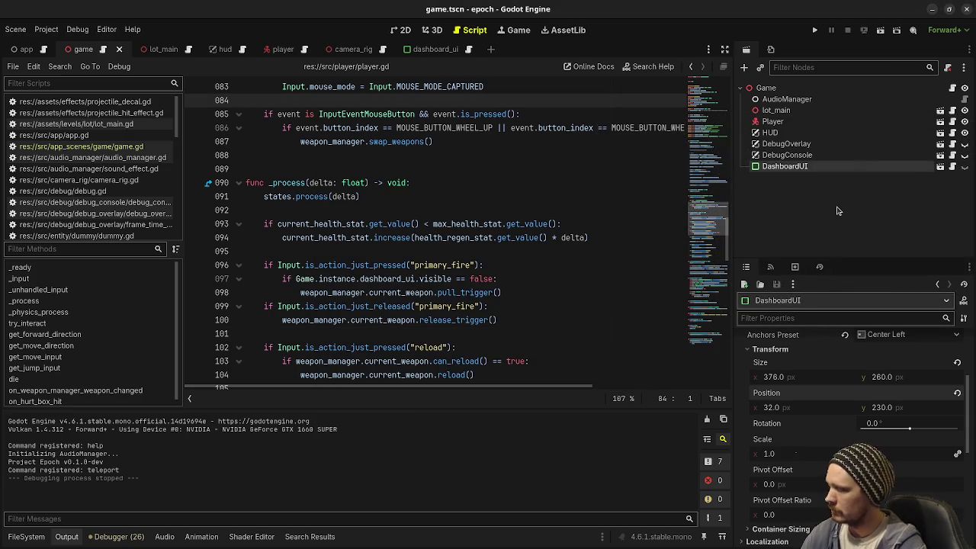
pyautogui.hotkey('alt', 'Tab')
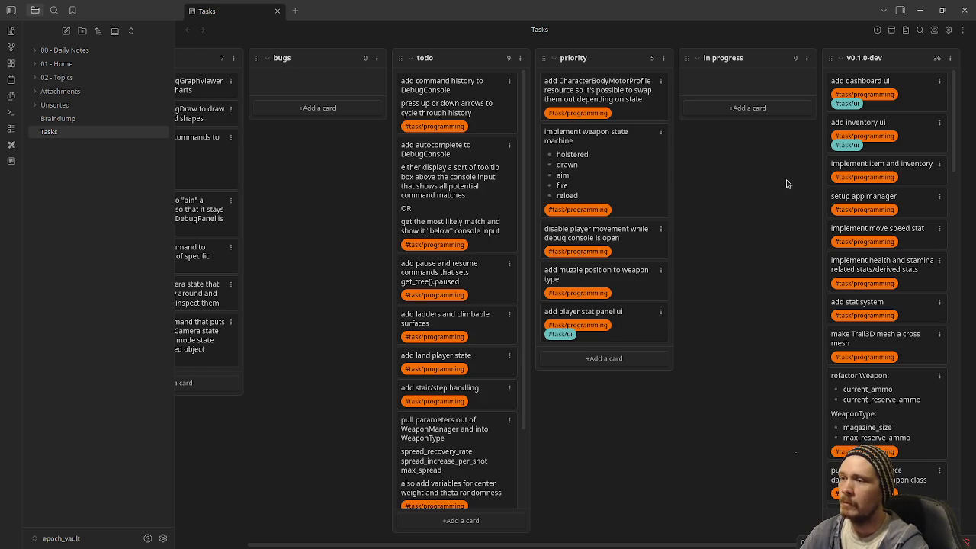
# Step: Scroll through the todo cards on the Tasks board, then switch to Twitch in Chrome
pyautogui.scroll(-2, 481, 340)
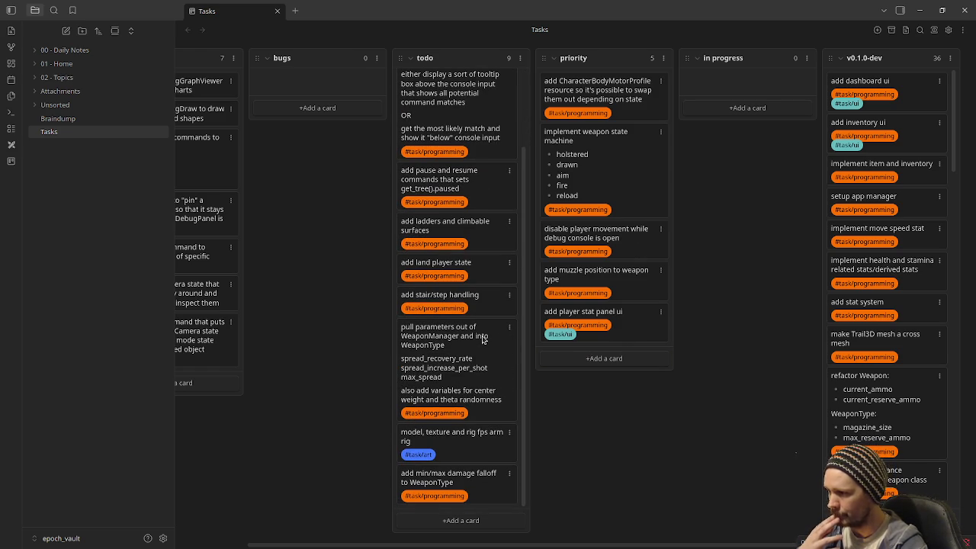
pyautogui.scroll(2, 482, 340)
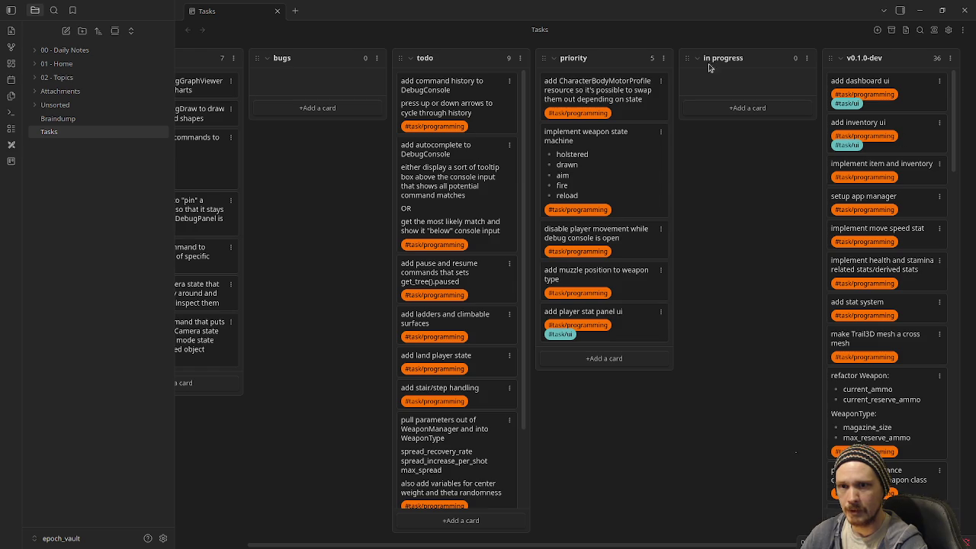
pyautogui.hotkey('alt', 'Tab')
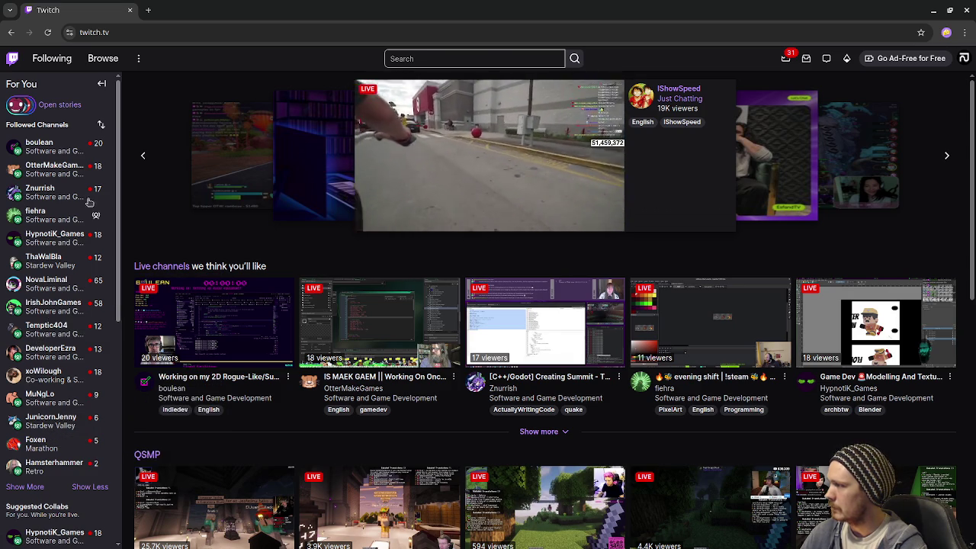
# Step: Show more channels under Followed Channels in the Twitch sidebar
pyautogui.click(20, 493)
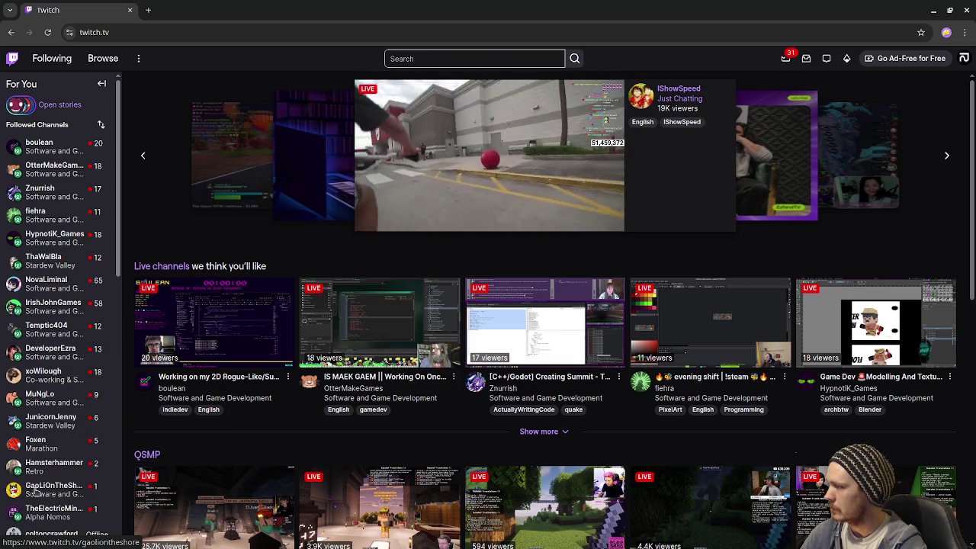